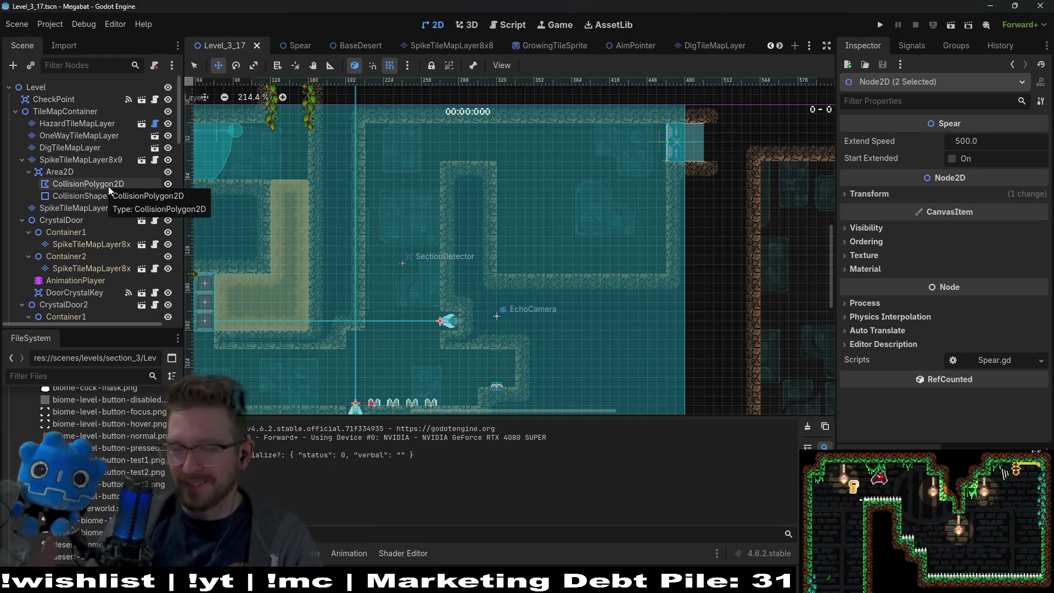
# - Select Level_3_17's HazardTileMapLayer so its TileMap painting panel appears
pyautogui.scroll(-2, 494, 330)
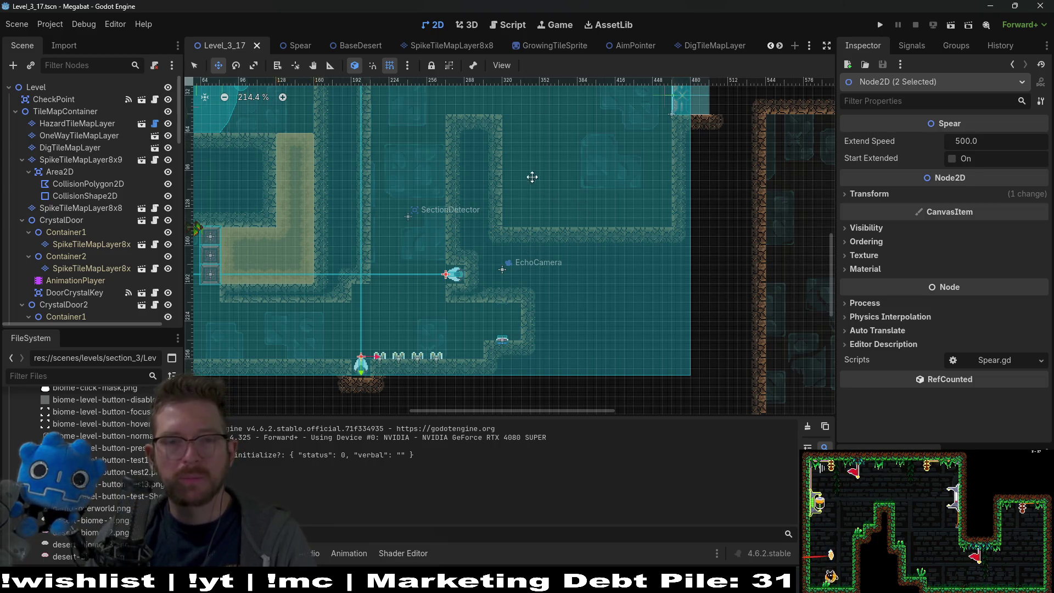
pyautogui.scroll(2, 529, 205)
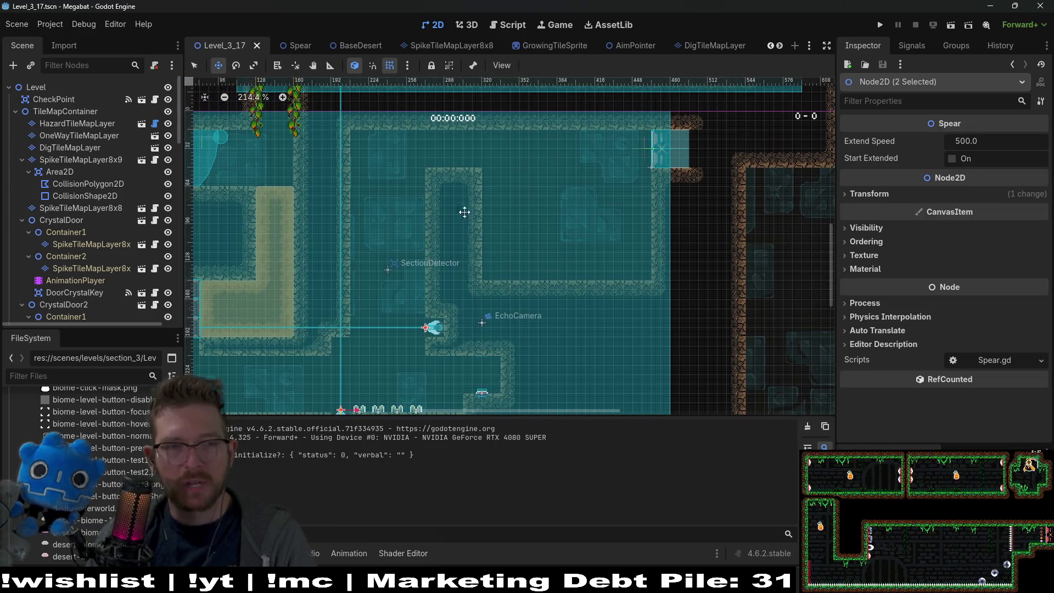
pyautogui.click(74, 124)
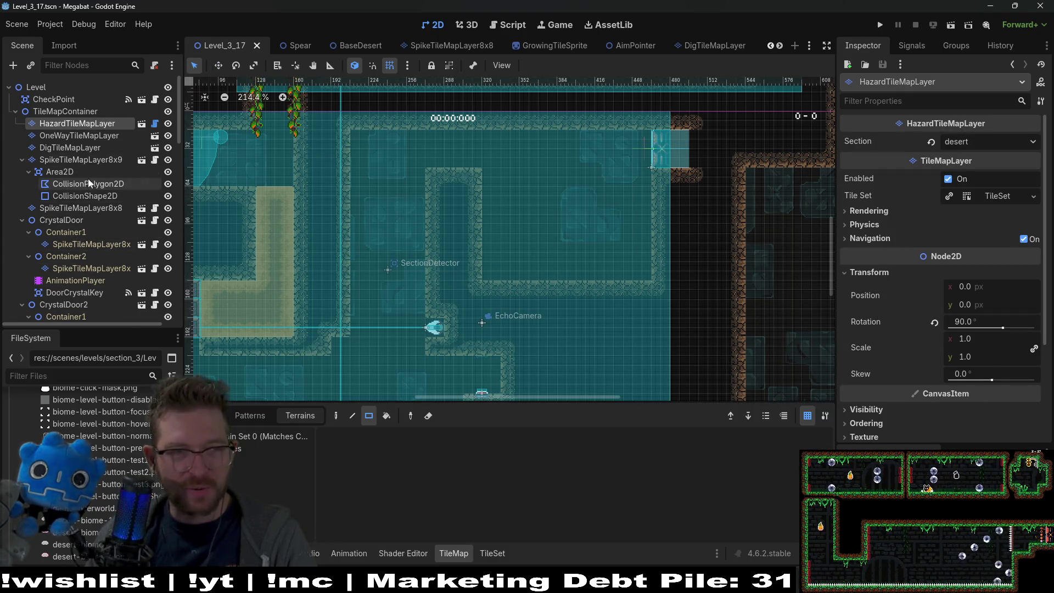
pyautogui.scroll(-5, 91, 176)
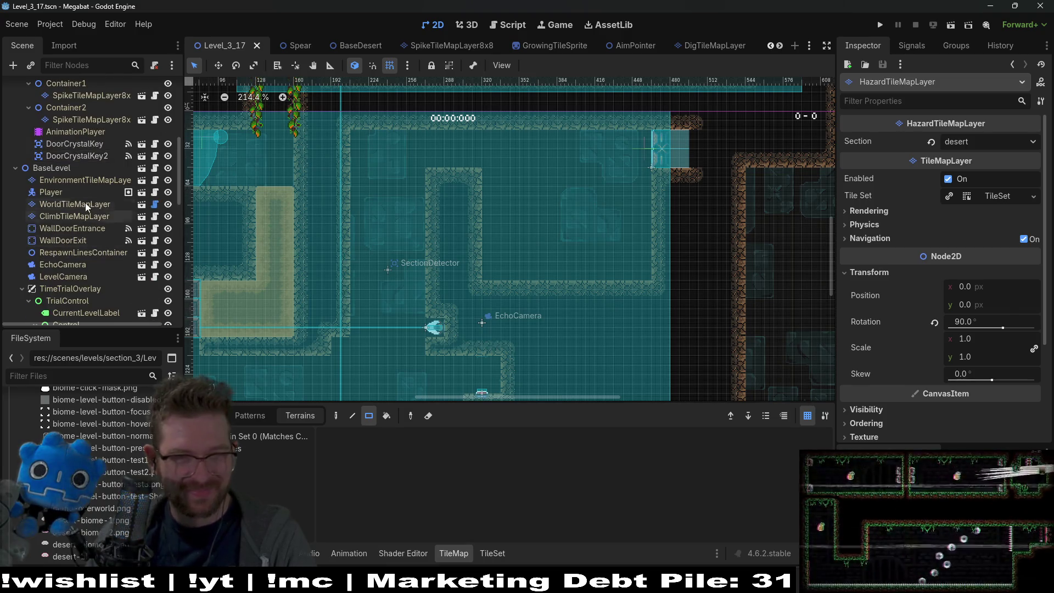
# - On WorldTileMapLayer, paint a row of inner wall tiles and a 3x6 wall block
pyautogui.click(85, 203)
pyautogui.click(243, 471)
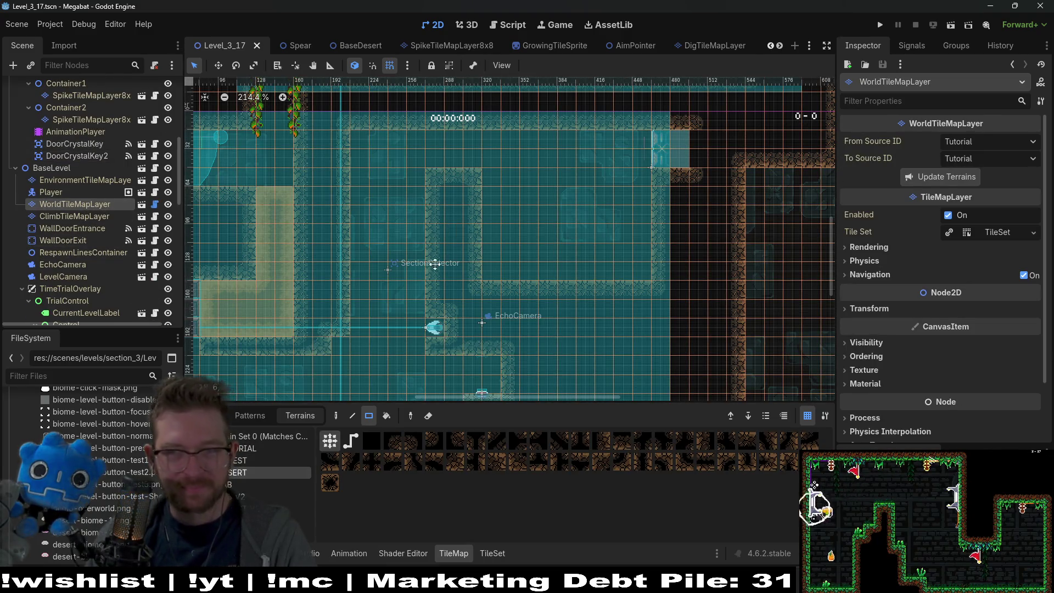
pyautogui.scroll(2, 384, 247)
pyautogui.moveTo(422, 208); pyautogui.dragTo(464, 209)
pyautogui.scroll(-3, 490, 283)
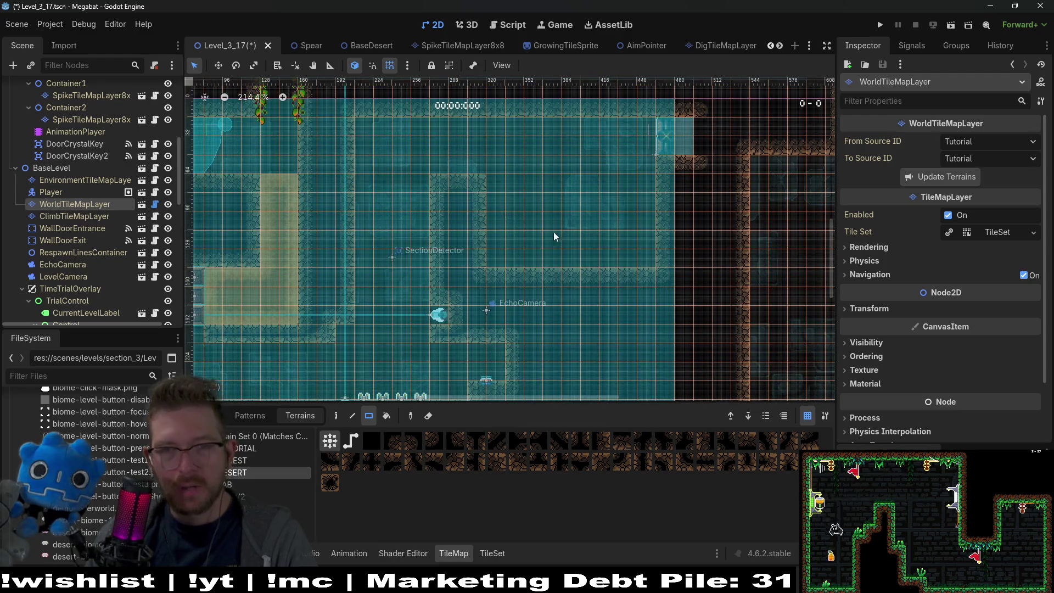
pyautogui.moveTo(551, 126); pyautogui.dragTo(583, 223)
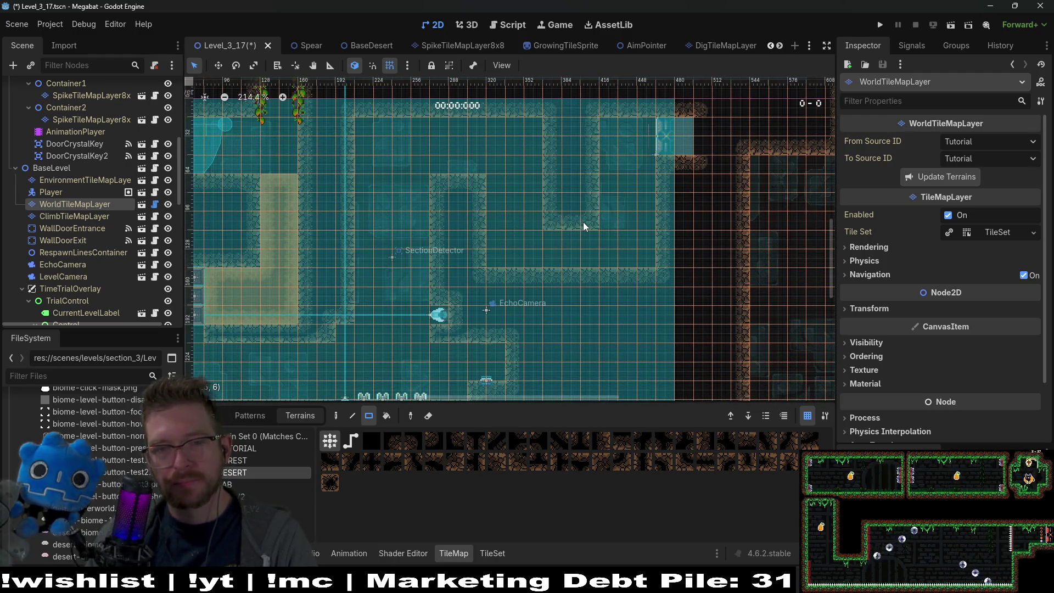
# - Draw two more 3x6 wall blocks side by side
pyautogui.scroll(-5, 518, 250)
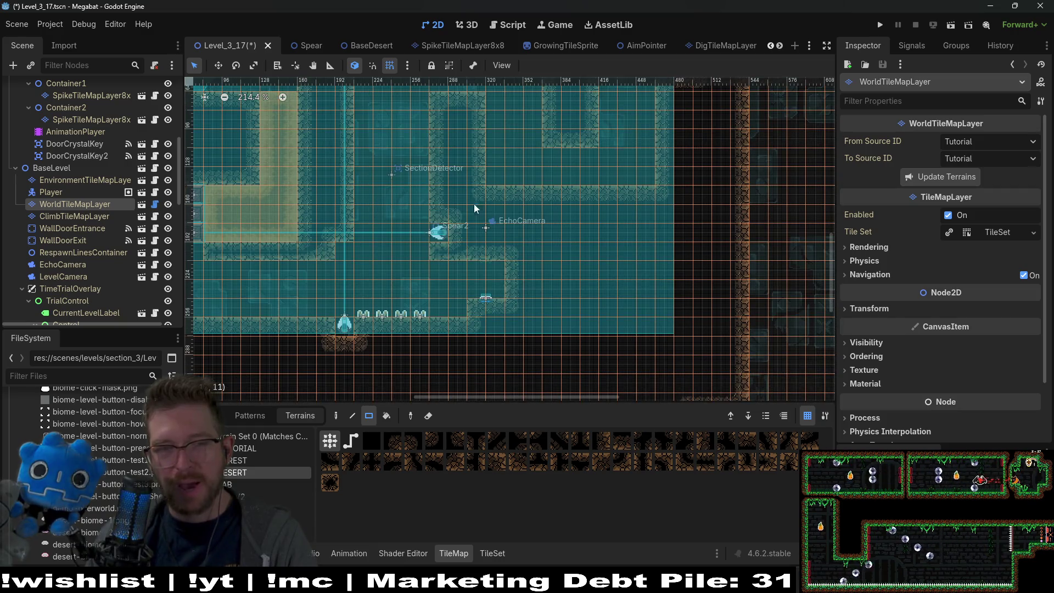
pyautogui.scroll(2, 467, 247)
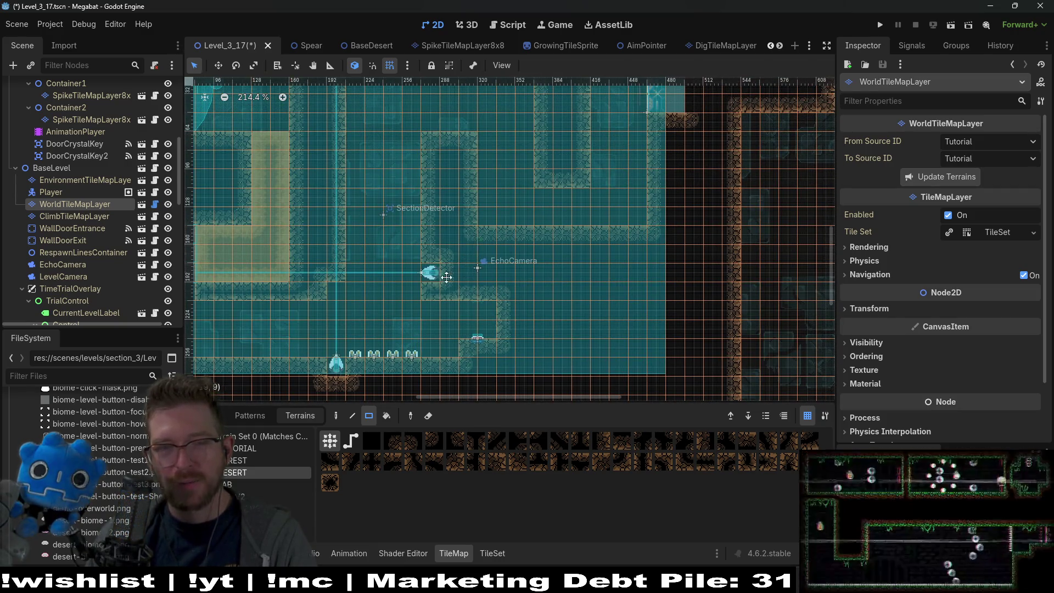
pyautogui.scroll(-4, 407, 324)
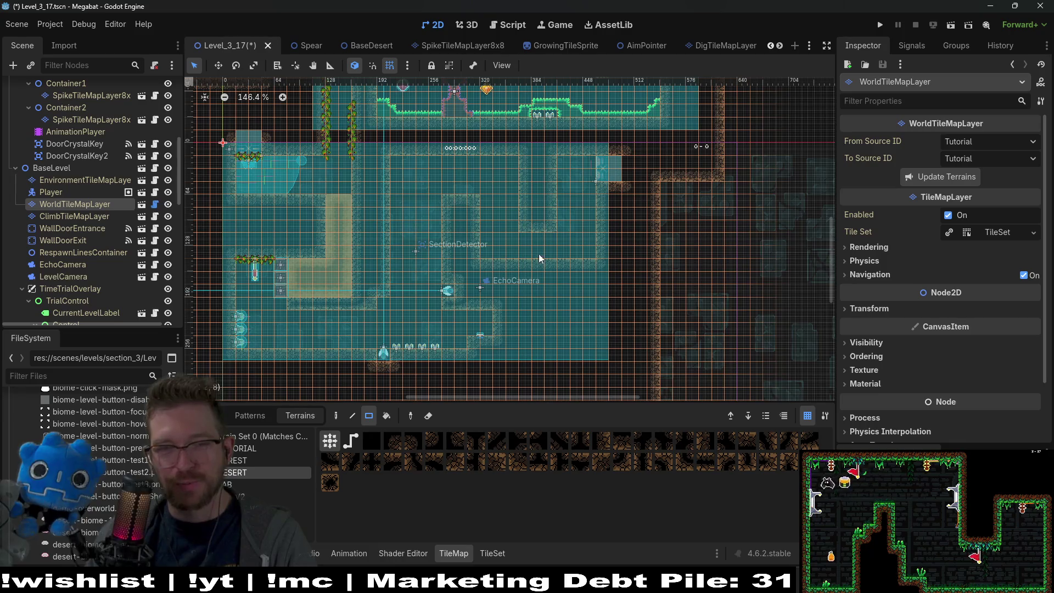
pyautogui.scroll(3, 580, 242)
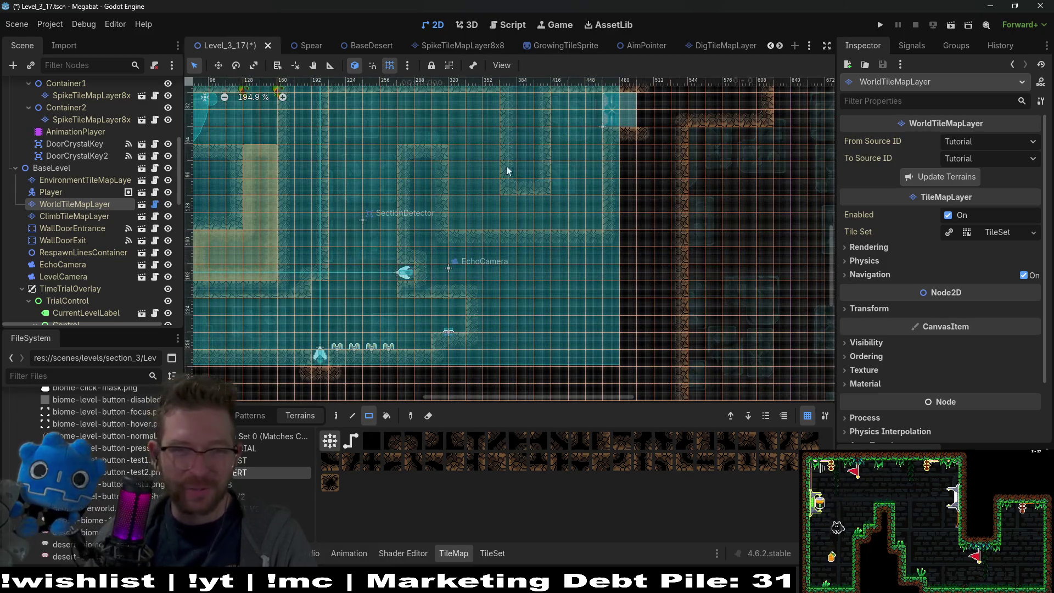
pyautogui.scroll(1, 562, 268)
pyautogui.scroll(-3, 544, 232)
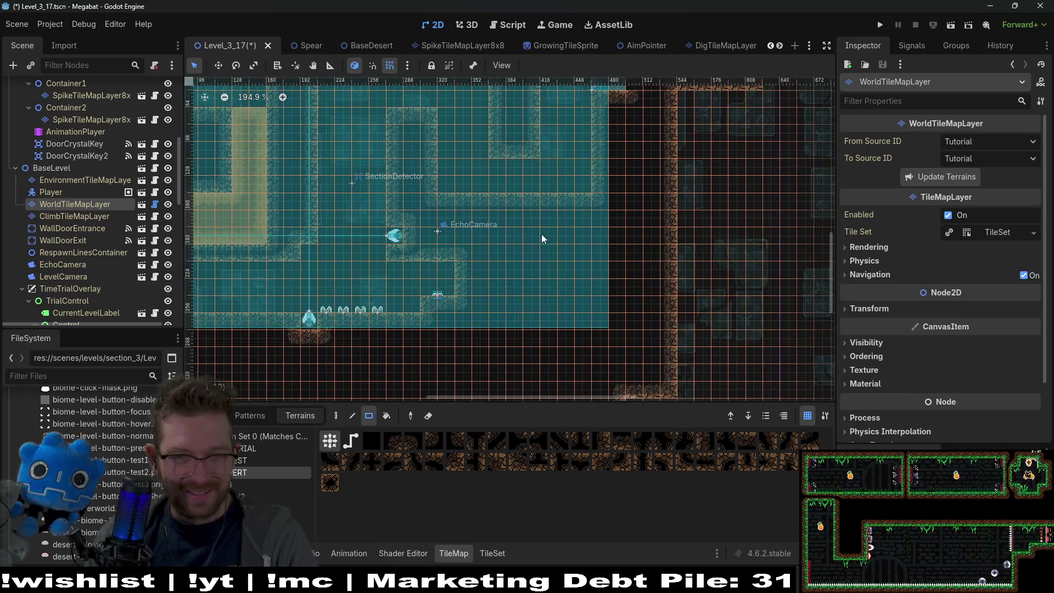
pyautogui.moveTo(499, 200)
pyautogui.mouseDown()
pyautogui.moveTo(536, 262)
pyautogui.moveTo(528, 303)
pyautogui.mouseUp()
pyautogui.moveTo(552, 197); pyautogui.dragTo(578, 305)
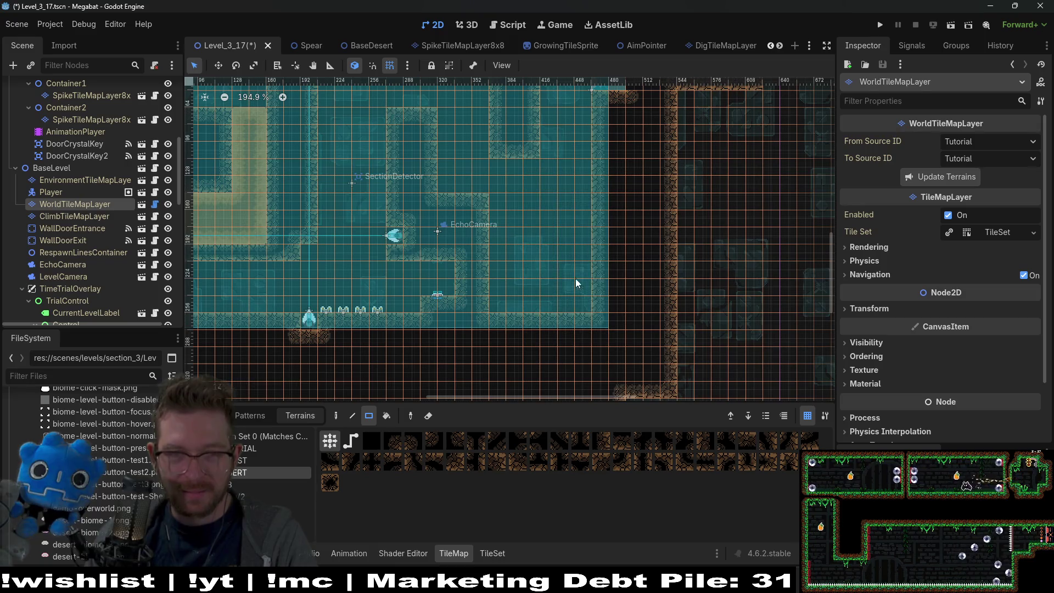
# - Add wall tiles to square off the room's top-left corner
pyautogui.scroll(4, 548, 263)
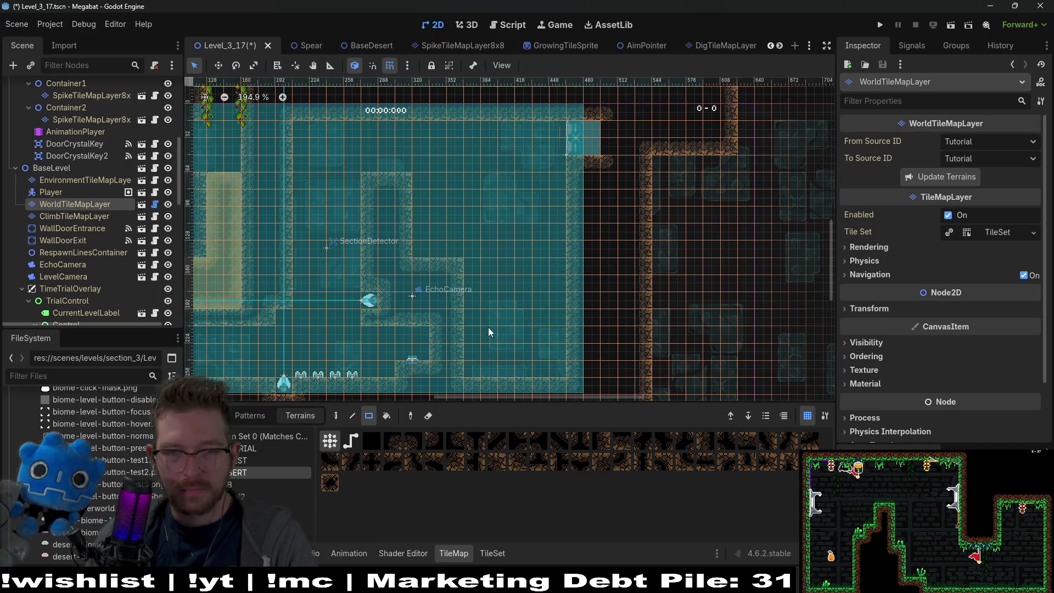
pyautogui.scroll(-1, 482, 282)
pyautogui.hscroll(-8, 508, 222)
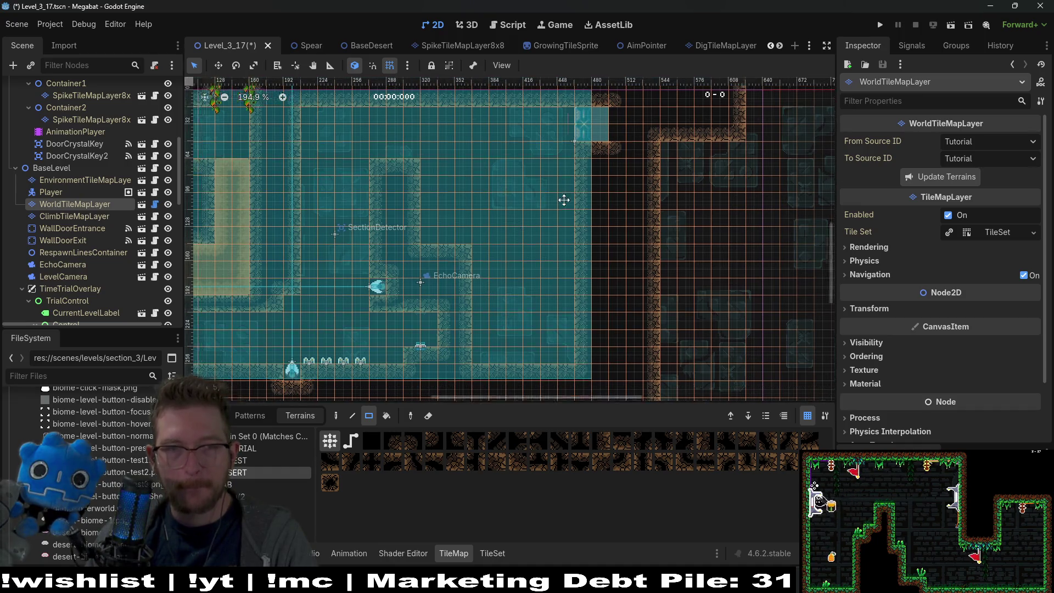
pyautogui.scroll(-2, 558, 214)
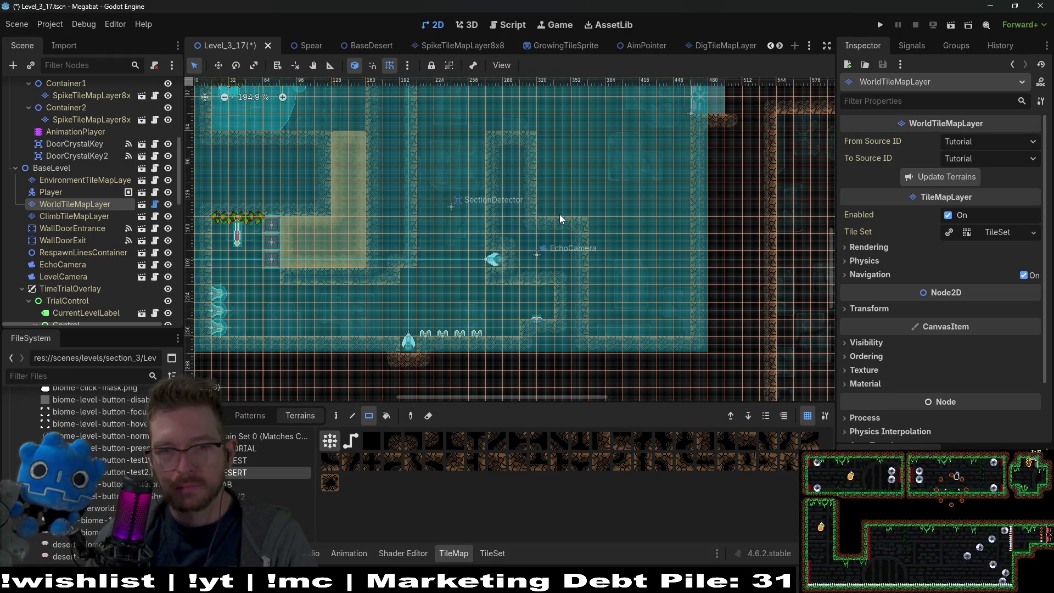
pyautogui.scroll(2, 559, 215)
pyautogui.hscroll(1, 559, 214)
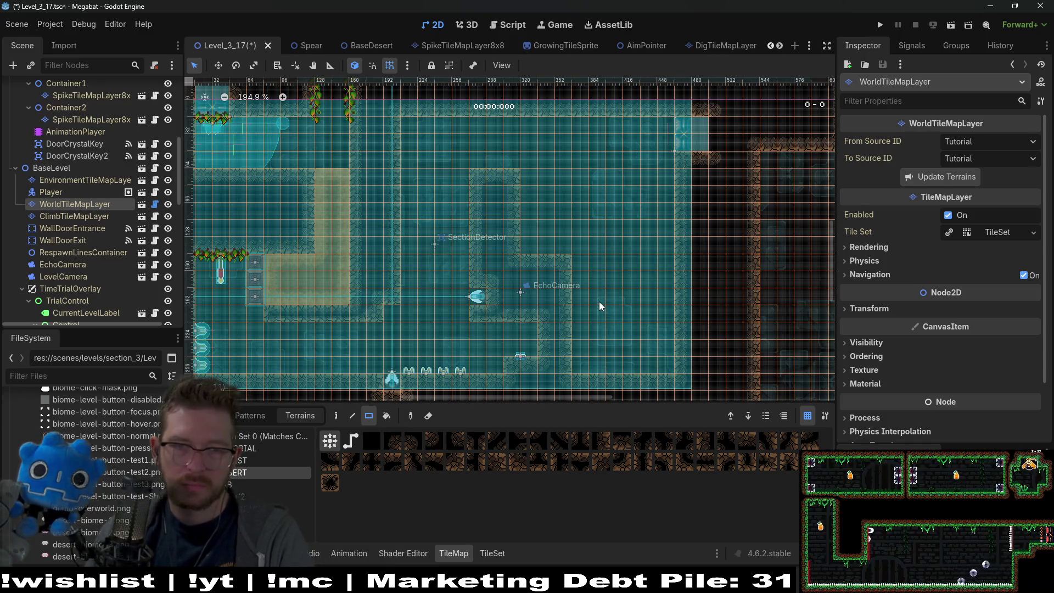
pyautogui.click(415, 137)
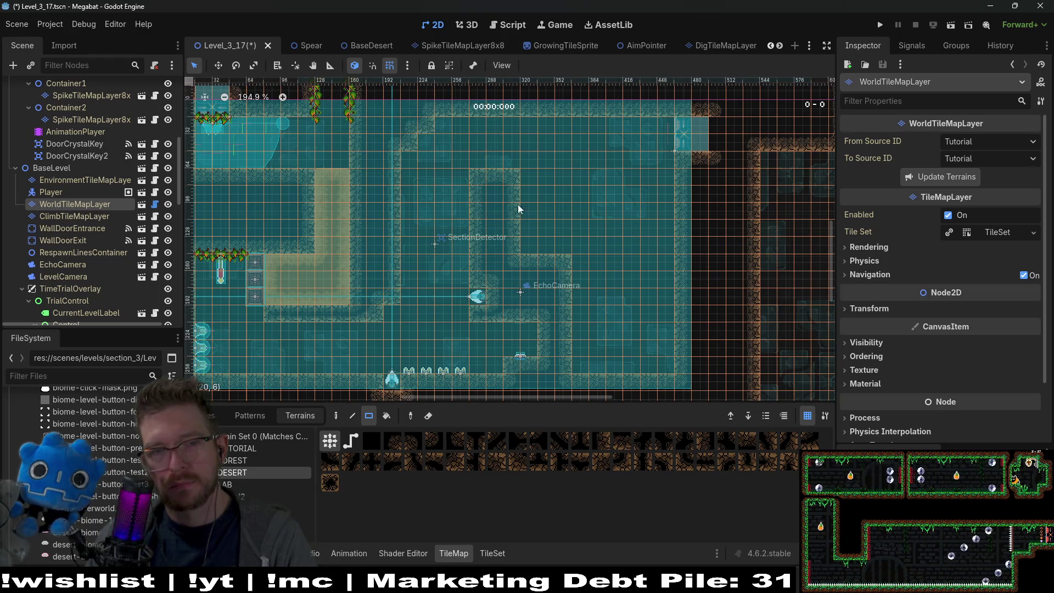
pyautogui.click(412, 144)
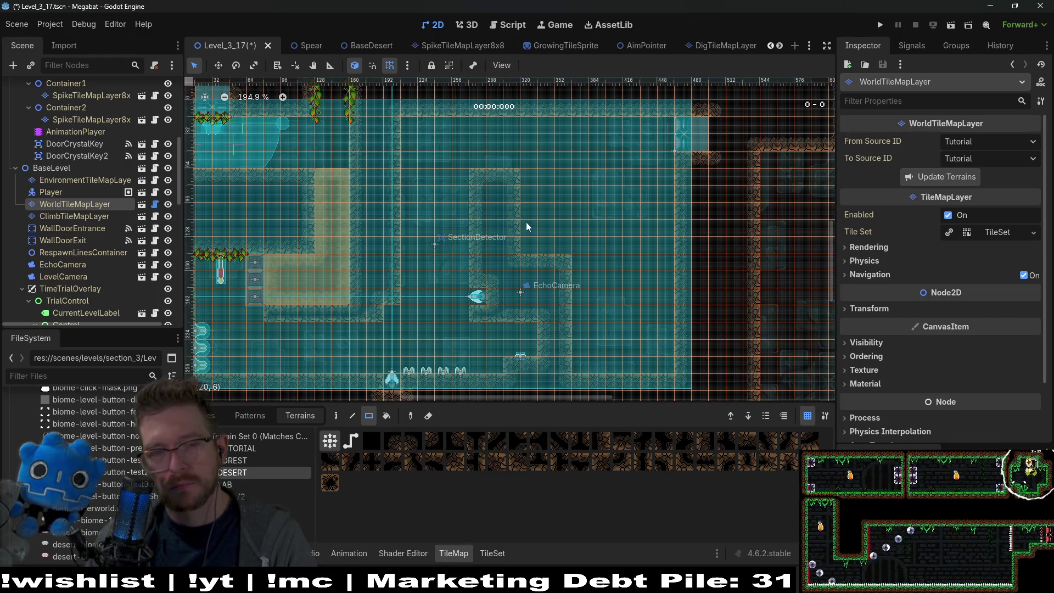
pyautogui.scroll(-2, 521, 239)
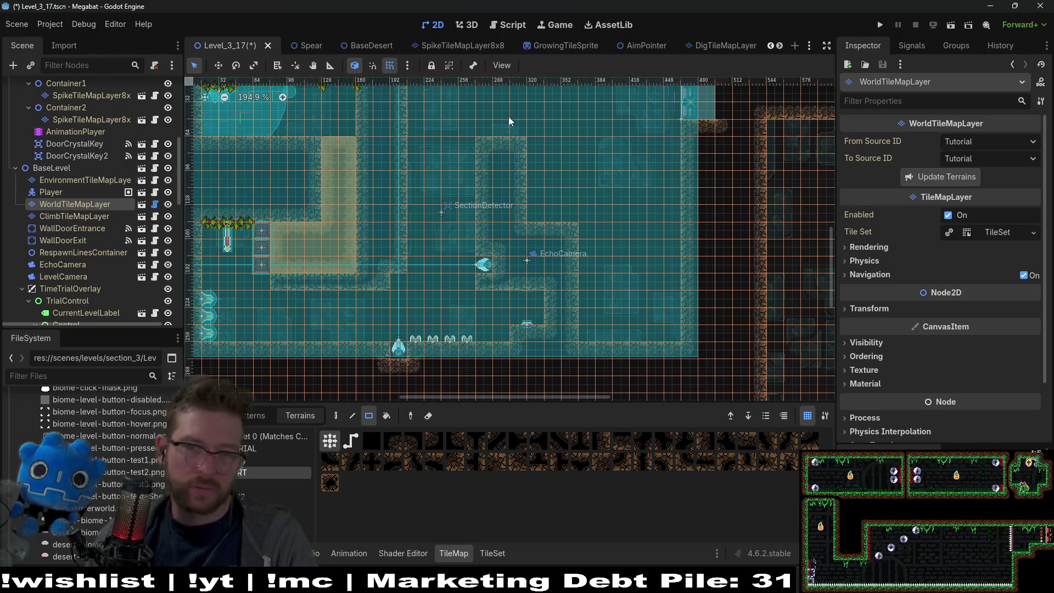
pyautogui.moveTo(648, 206); pyautogui.dragTo(627, 258)
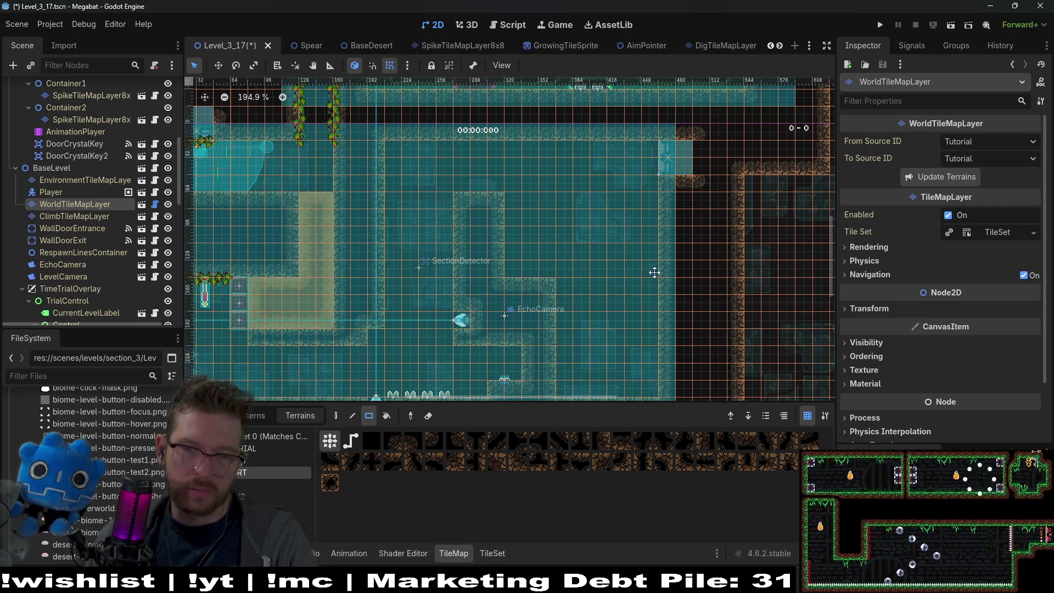
pyautogui.scroll(-2, 631, 372)
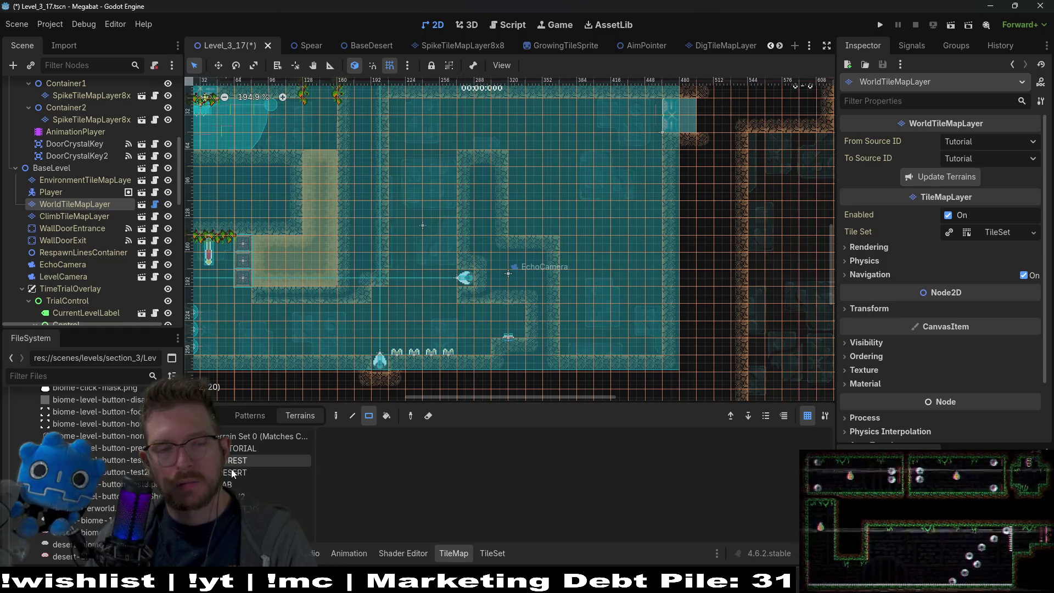
# - Paint a DESERT terrain block below the level's floor
pyautogui.click(231, 472)
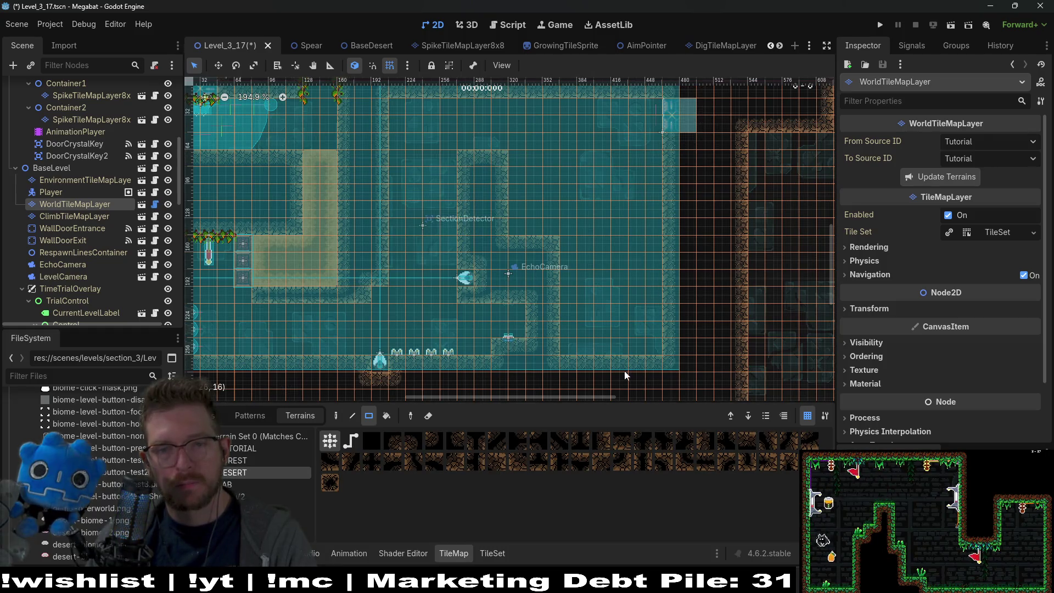
pyautogui.scroll(-5, 636, 263)
pyautogui.click(619, 299)
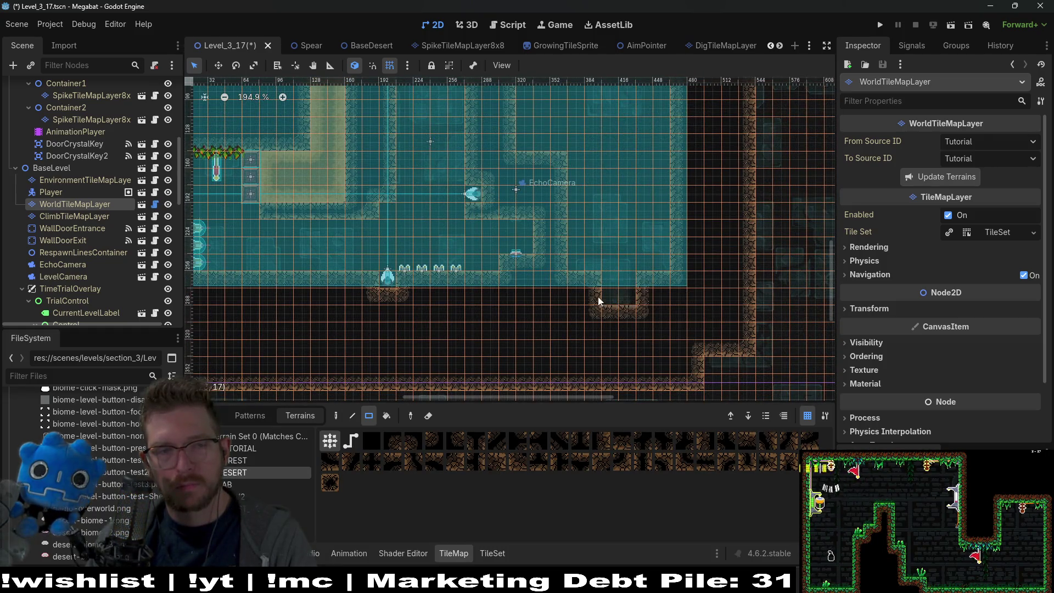
# - Move WallDoorExit to position 144, 144 beside the top-left wall block
pyautogui.click(71, 241)
pyautogui.press('w')
pyautogui.moveTo(669, 278)
pyautogui.mouseDown()
pyautogui.moveTo(619, 395)
pyautogui.moveTo(347, 305)
pyautogui.mouseUp()
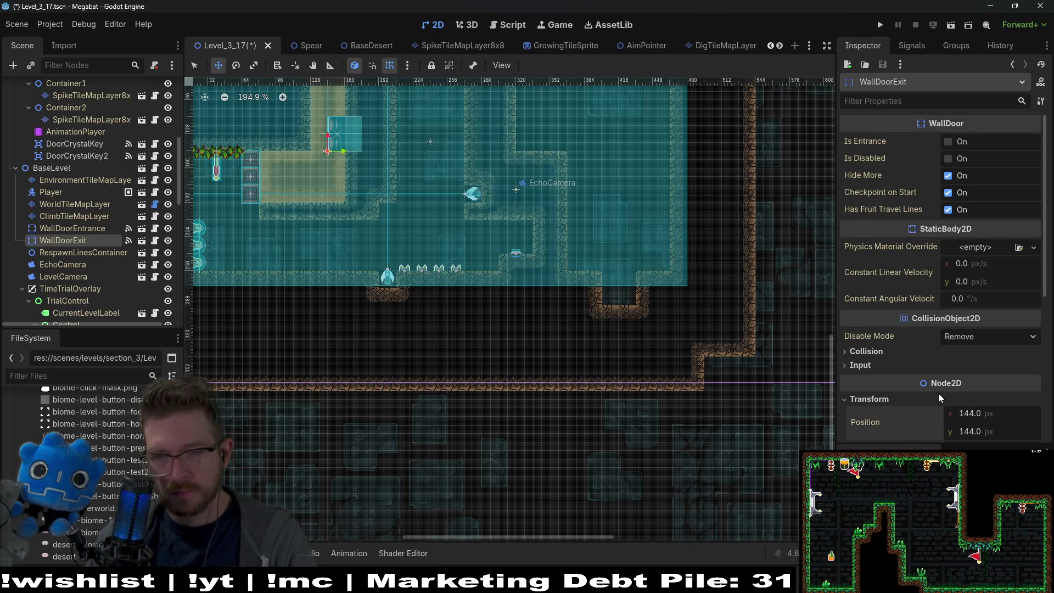
# - Reset WallDoorExit's rotation to 0° and place it over the floor gap at 400, 256
pyautogui.scroll(-2, 939, 397)
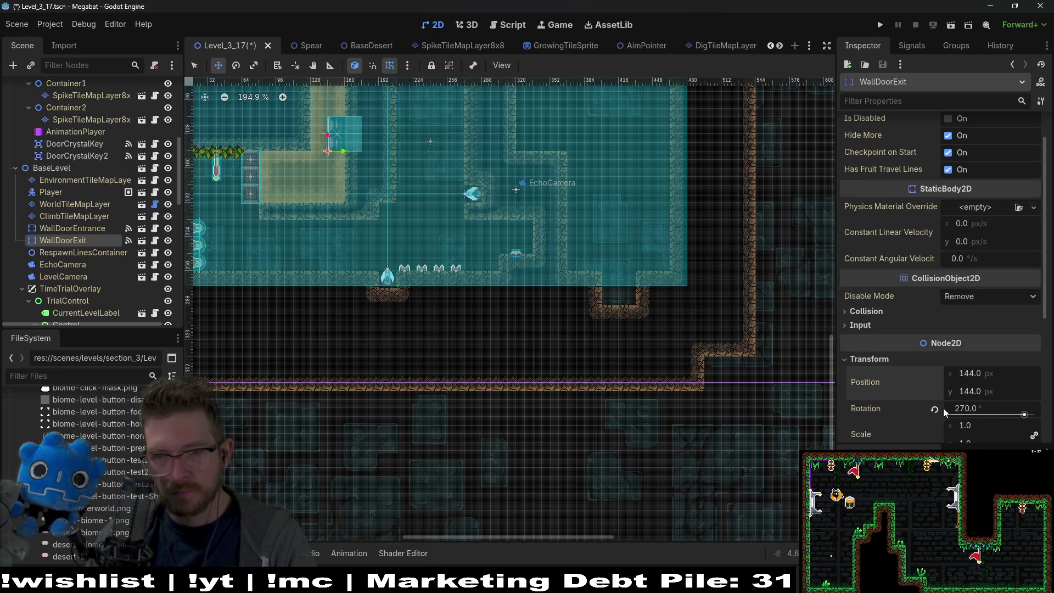
pyautogui.click(935, 410)
pyautogui.moveTo(357, 154)
pyautogui.mouseDown()
pyautogui.moveTo(640, 284)
pyautogui.moveTo(628, 276)
pyautogui.mouseUp()
pyautogui.scroll(3, 628, 276)
pyautogui.scroll(1, 625, 277)
pyautogui.press('Right')
pyautogui.press('Up')
pyautogui.press('Right')
pyautogui.press('Right')
pyautogui.press('Up')
pyautogui.press('Right')
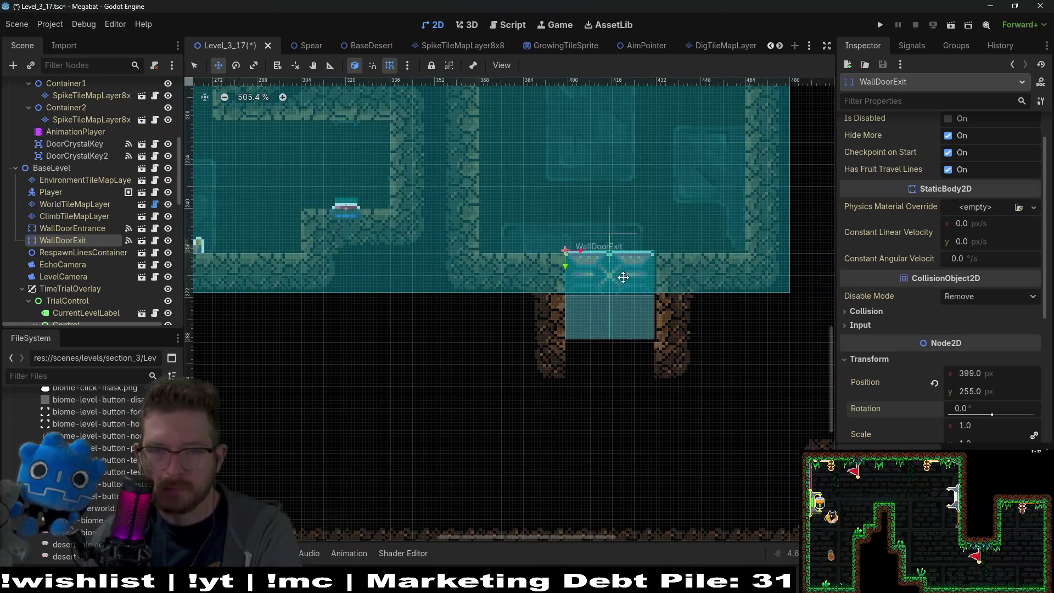
pyautogui.scroll(-6, 623, 278)
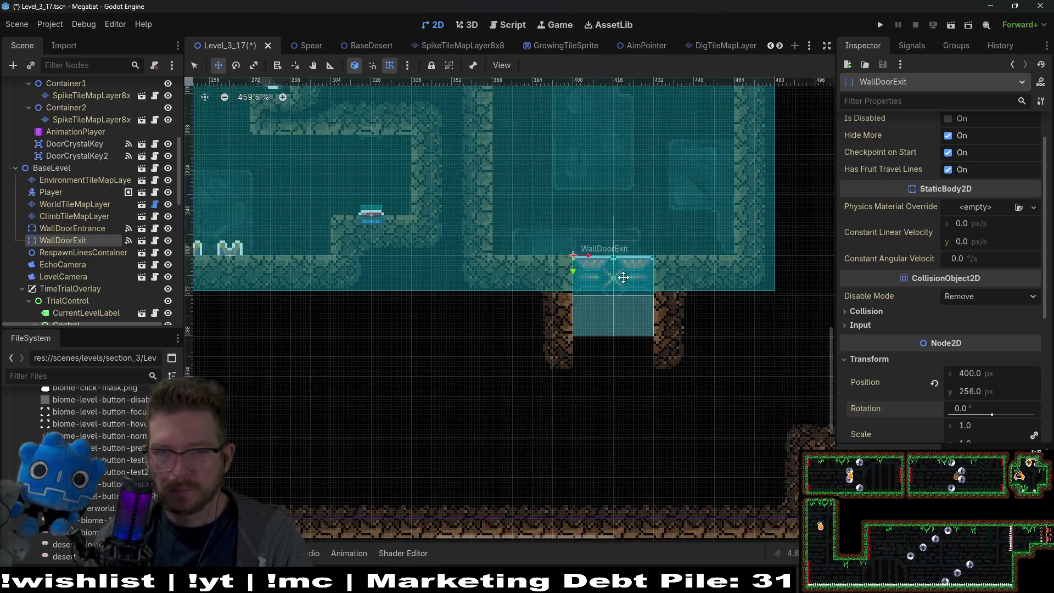
pyautogui.scroll(2, 643, 178)
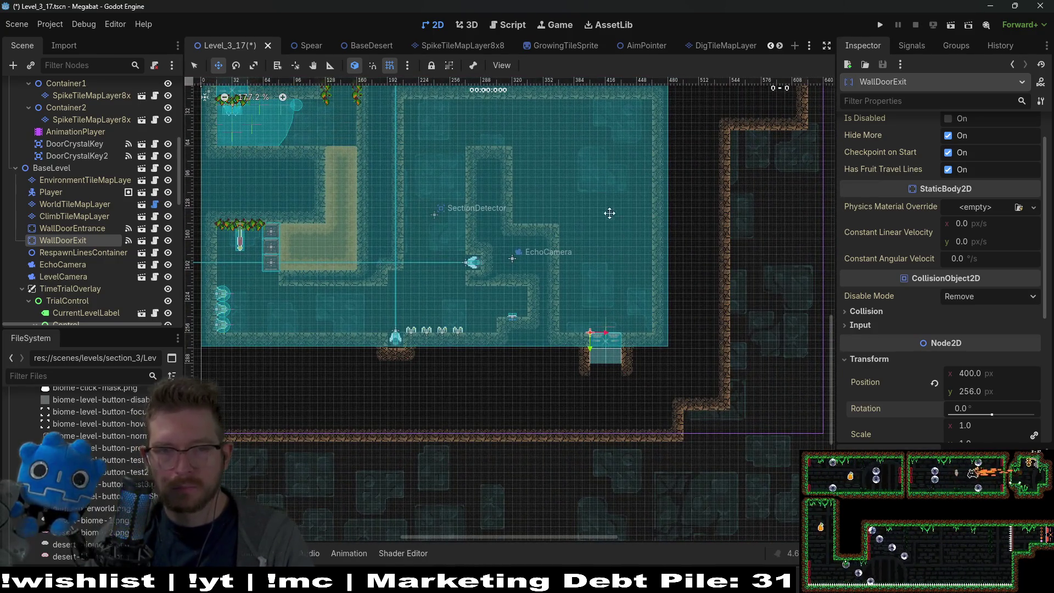
pyautogui.click(83, 206)
# - Paint a large DESERT terrain wall block, undoing one mistaken stroke, then select Fruit2
pyautogui.click(252, 472)
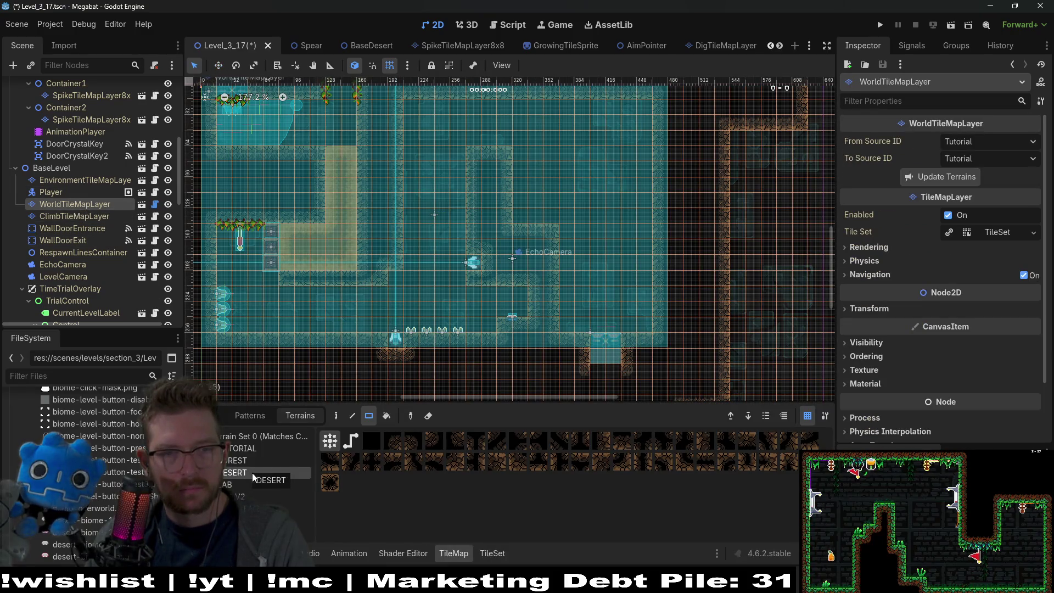
pyautogui.scroll(1, 569, 298)
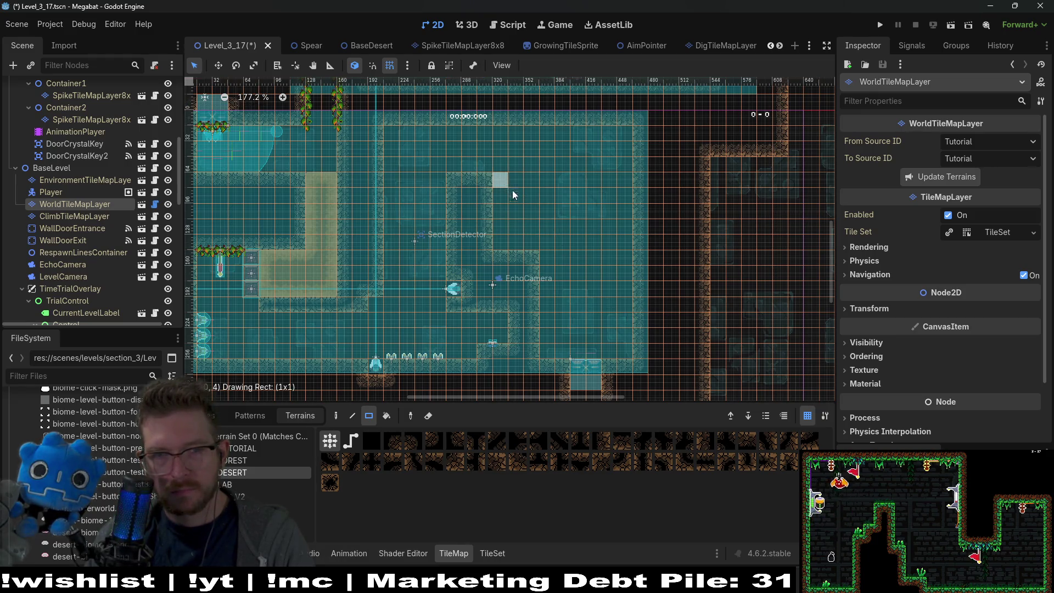
pyautogui.moveTo(531, 207); pyautogui.dragTo(551, 192)
pyautogui.hotkey('ctrl', 'z')
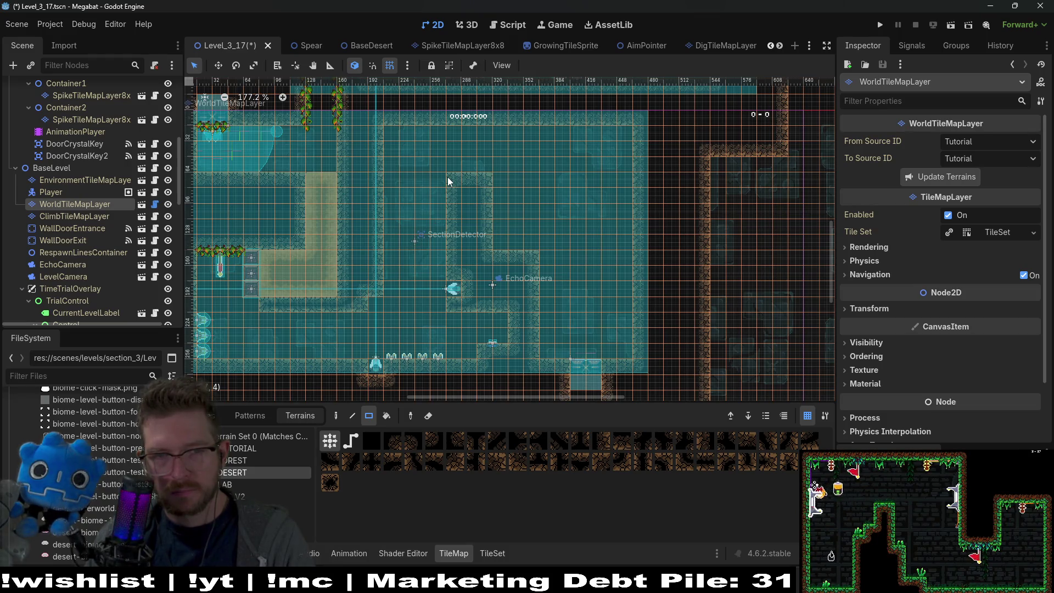
pyautogui.moveTo(448, 181)
pyautogui.mouseDown()
pyautogui.moveTo(524, 220)
pyautogui.moveTo(529, 245)
pyautogui.mouseUp()
pyautogui.moveTo(454, 210); pyautogui.dragTo(479, 244)
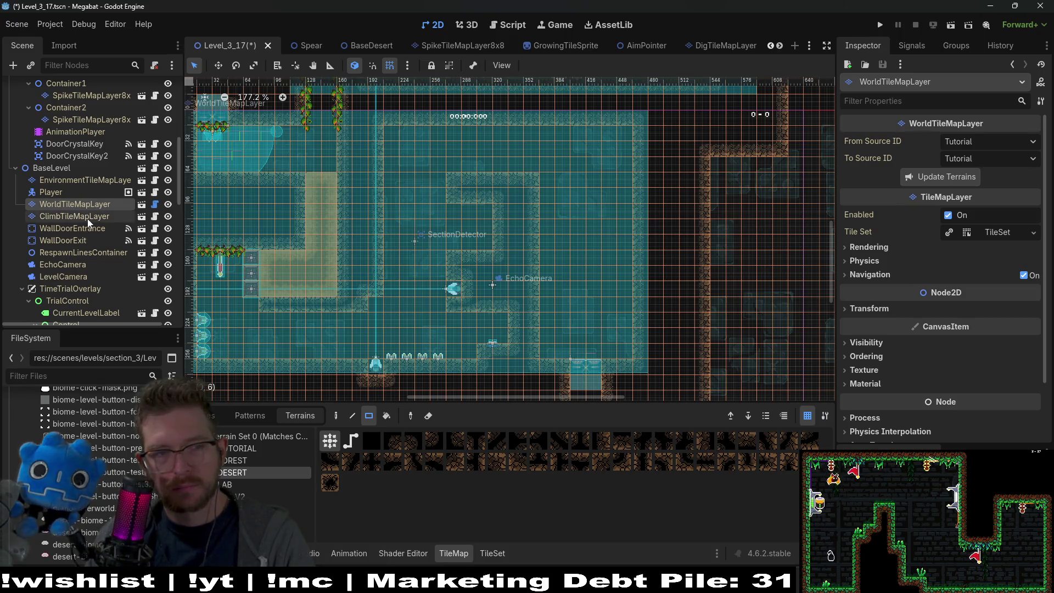
pyautogui.scroll(-5, 94, 219)
pyautogui.click(65, 242)
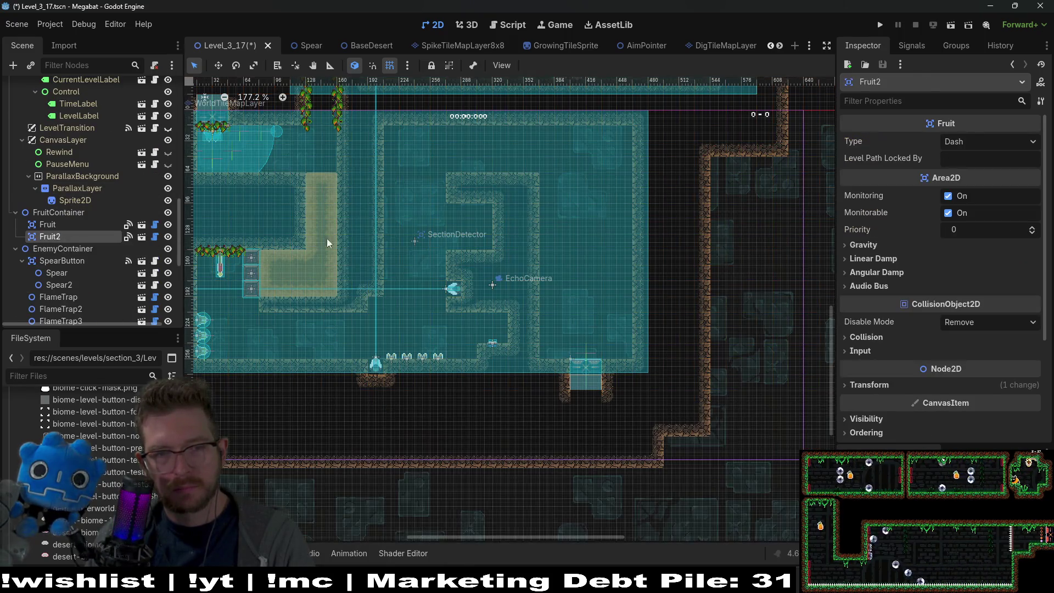
# - Duplicate Fruit2 as Fruit3, set its Type to Dig, and place it in the upper chamber
pyautogui.scroll(3, 453, 232)
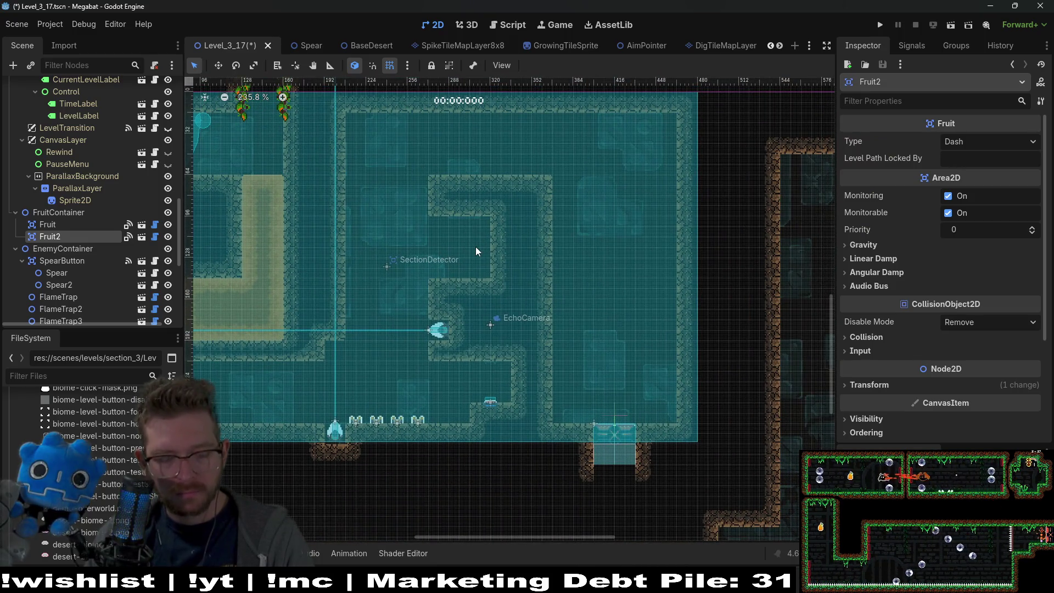
pyautogui.hotkey('ctrl', 'd')
pyautogui.moveTo(367, 325); pyautogui.dragTo(447, 319)
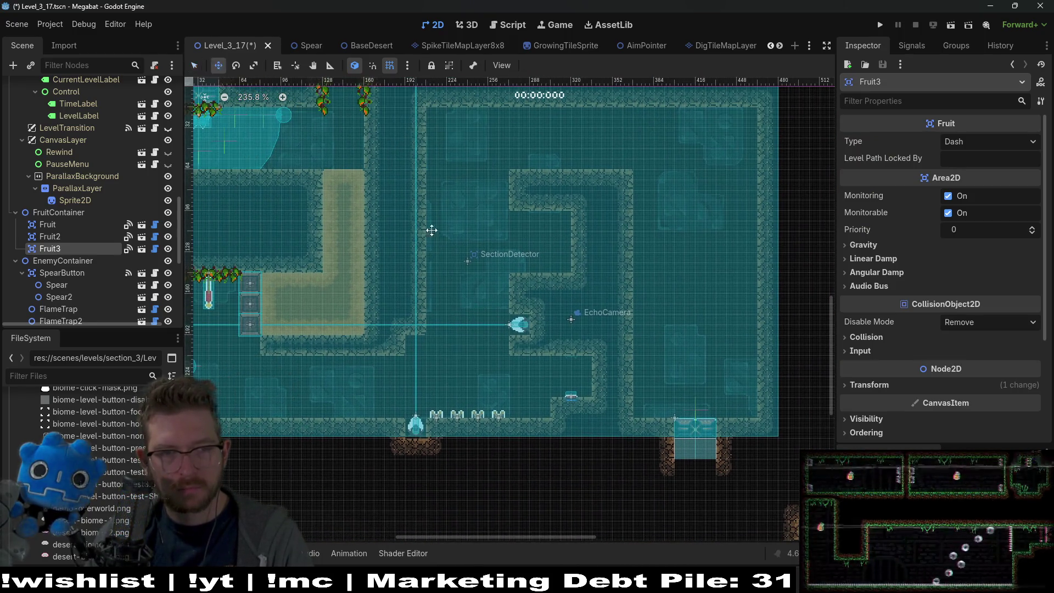
pyautogui.press('w')
pyautogui.moveTo(437, 273); pyautogui.dragTo(615, 301)
pyautogui.click(986, 144)
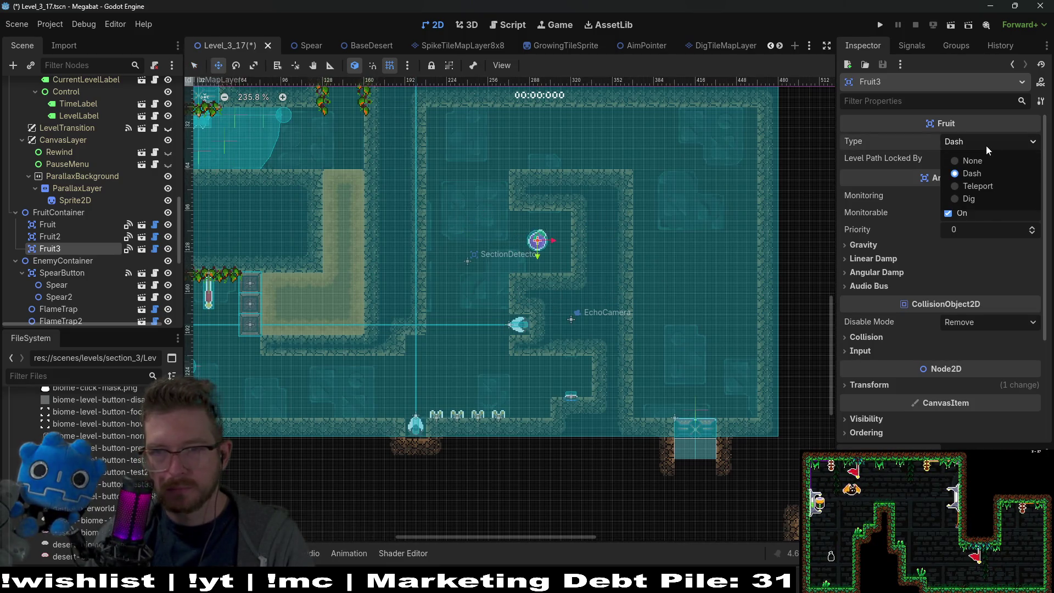
pyautogui.click(969, 199)
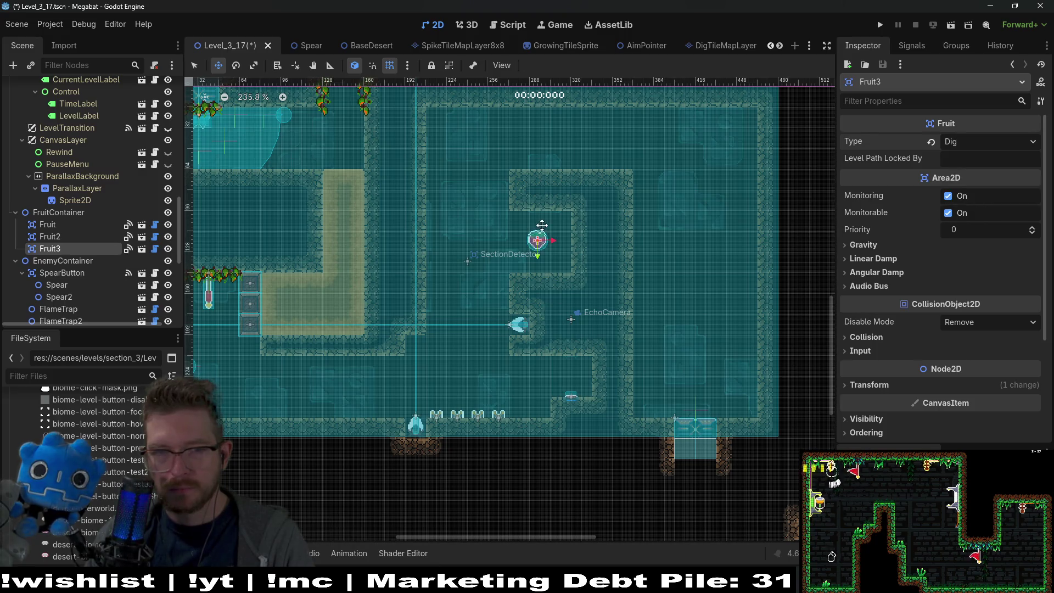
pyautogui.scroll(3, 563, 256)
pyautogui.moveTo(563, 257)
pyautogui.mouseDown()
pyautogui.moveTo(558, 273)
pyautogui.moveTo(568, 271)
pyautogui.mouseUp()
pyautogui.scroll(-3, 576, 270)
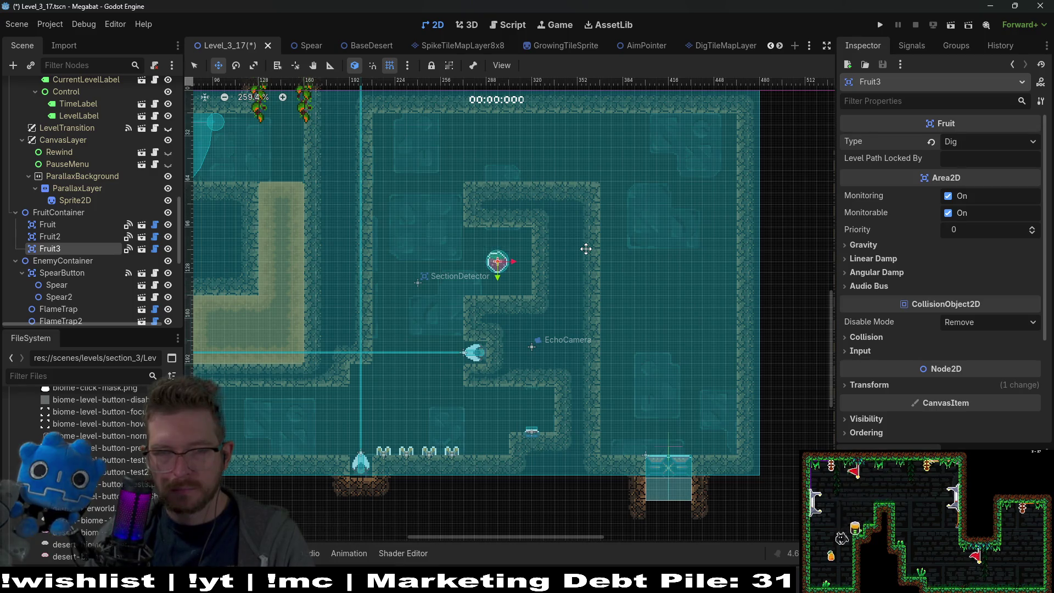
pyautogui.scroll(15, 86, 170)
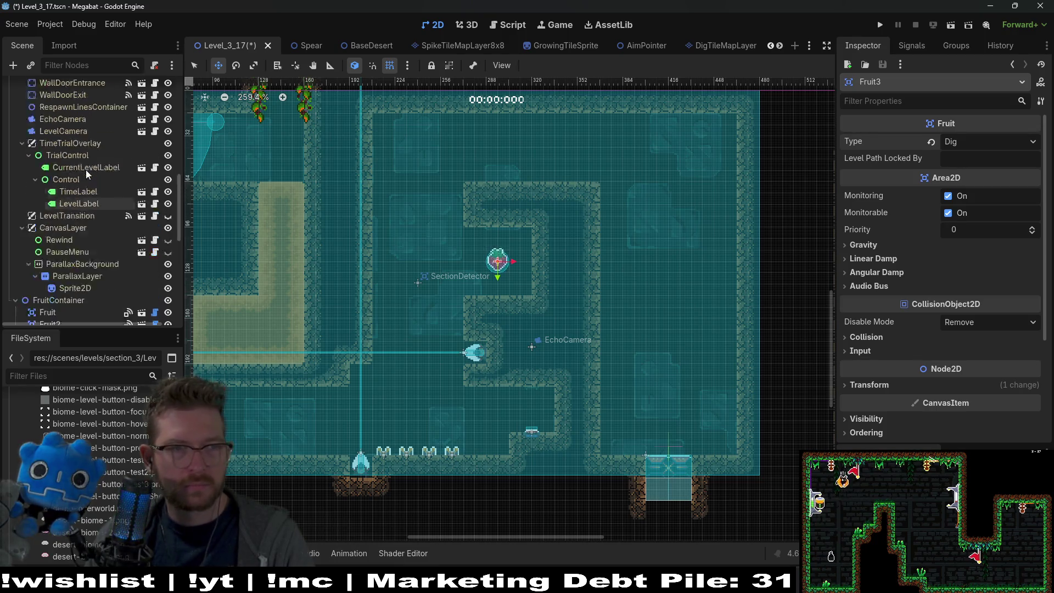
# - Select DigTileMapLayer after checking the hazard, spike and one-way tile layers
pyautogui.click(83, 123)
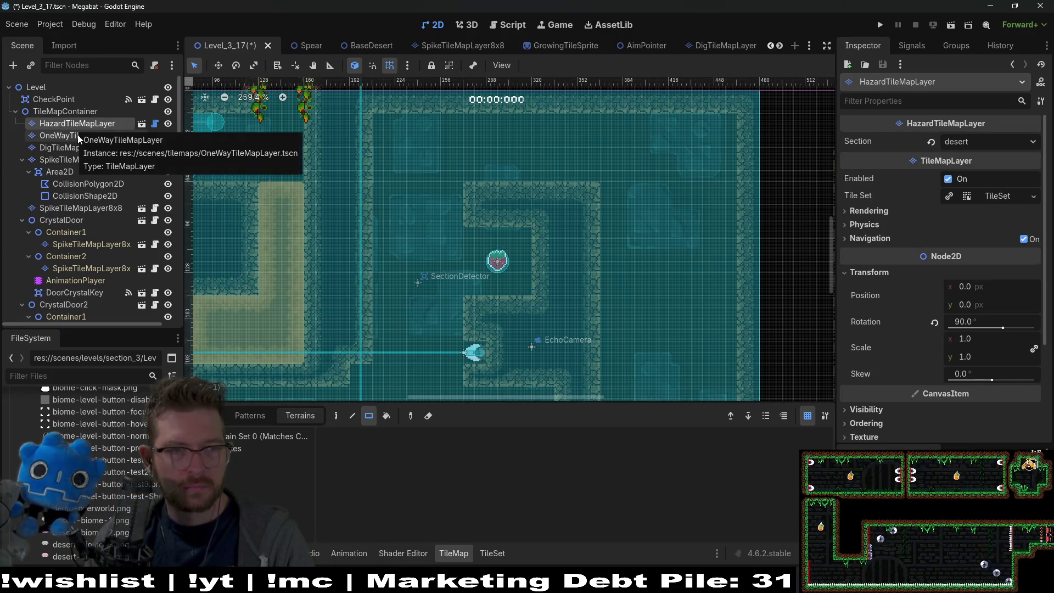
pyautogui.click(70, 147)
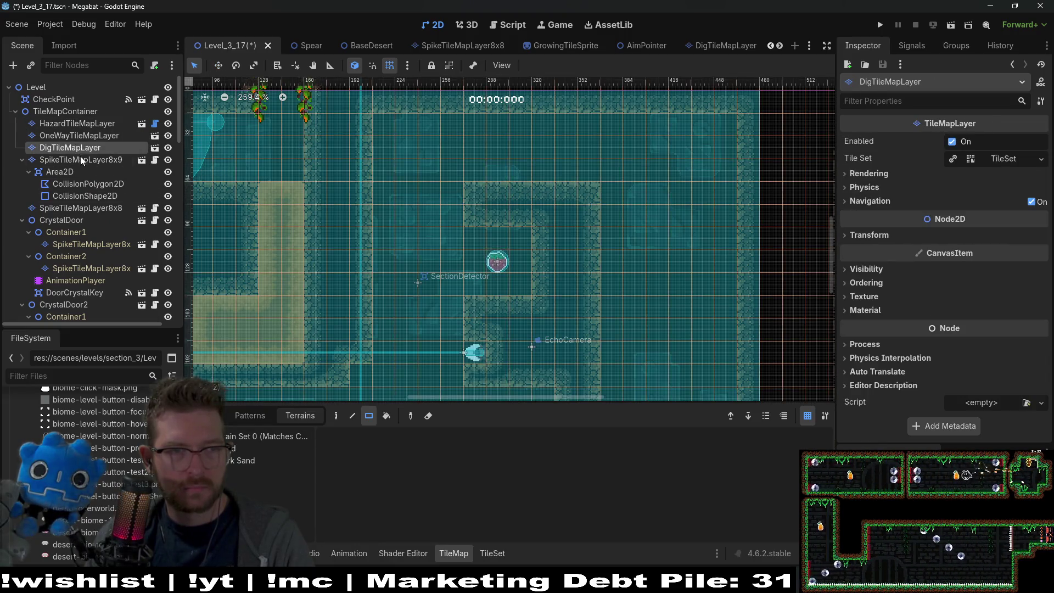
pyautogui.click(81, 159)
pyautogui.click(77, 123)
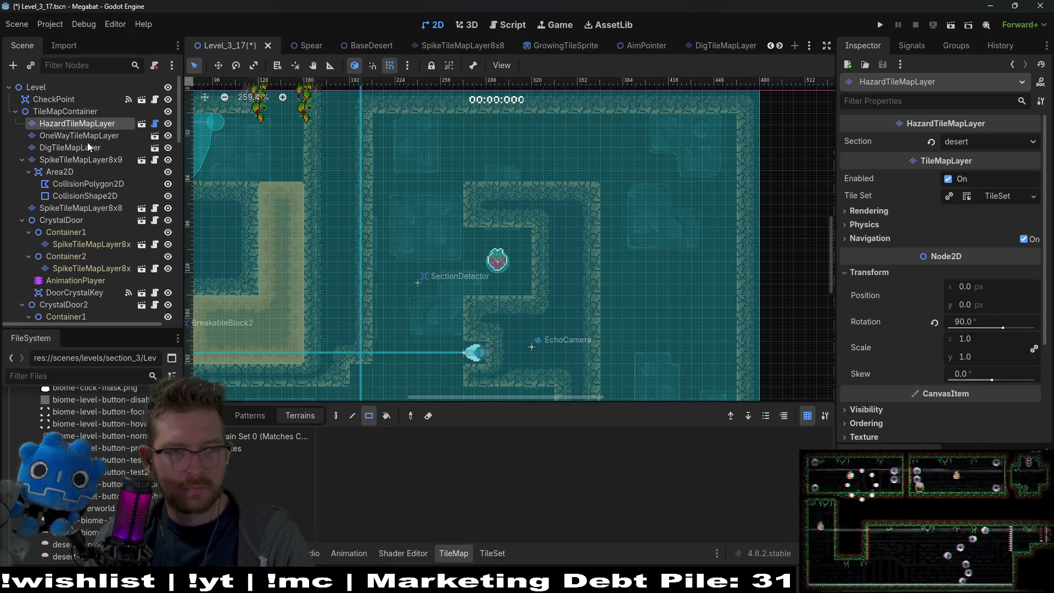
pyautogui.click(71, 147)
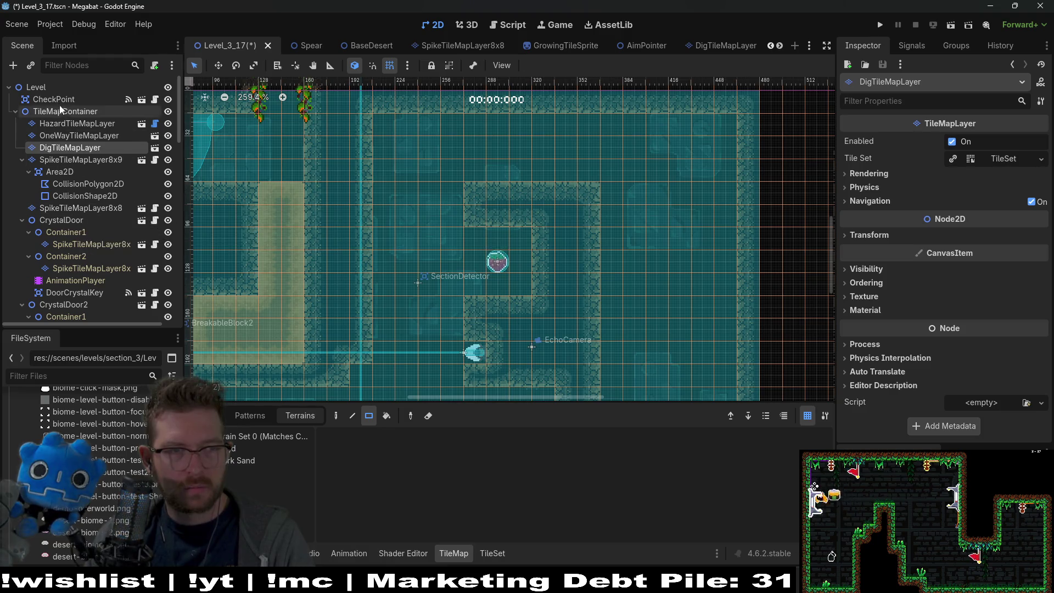
pyautogui.scroll(-2, 58, 112)
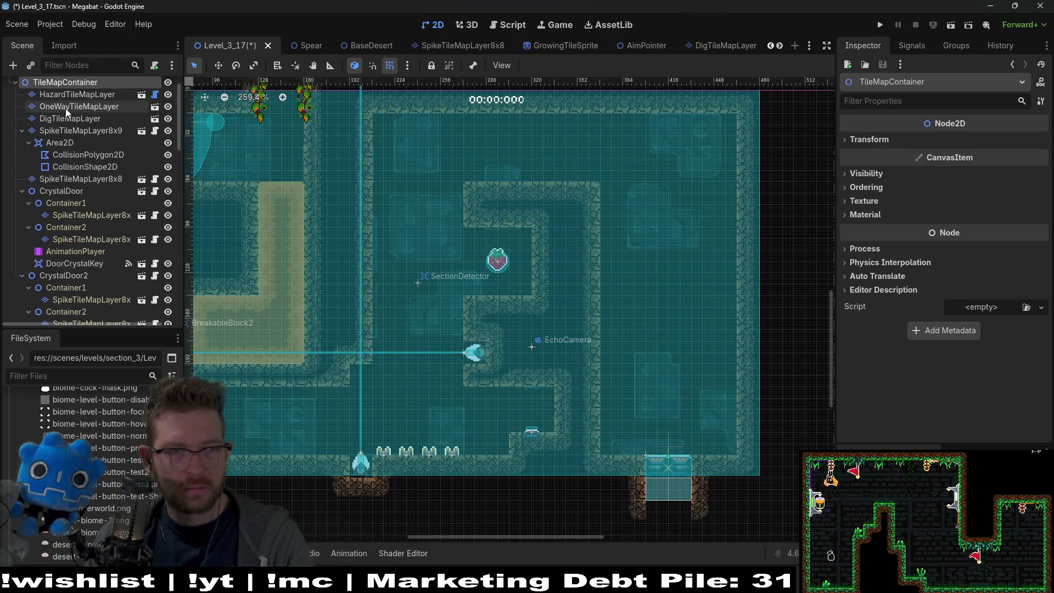
pyautogui.click(71, 109)
pyautogui.click(70, 118)
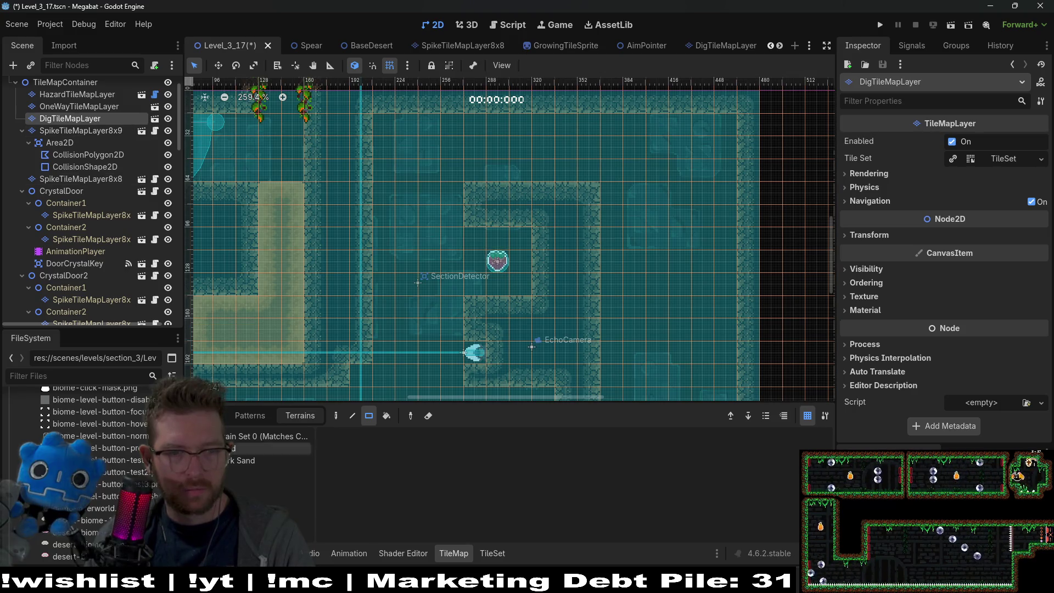
# - Paint Dark Sand rectangles across the top and right areas of the dig layer
pyautogui.click(258, 460)
pyautogui.moveTo(457, 218)
pyautogui.mouseDown()
pyautogui.moveTo(396, 160)
pyautogui.moveTo(402, 123)
pyautogui.mouseUp()
pyautogui.moveTo(478, 137)
pyautogui.mouseDown()
pyautogui.moveTo(725, 193)
pyautogui.moveTo(726, 183)
pyautogui.mouseUp()
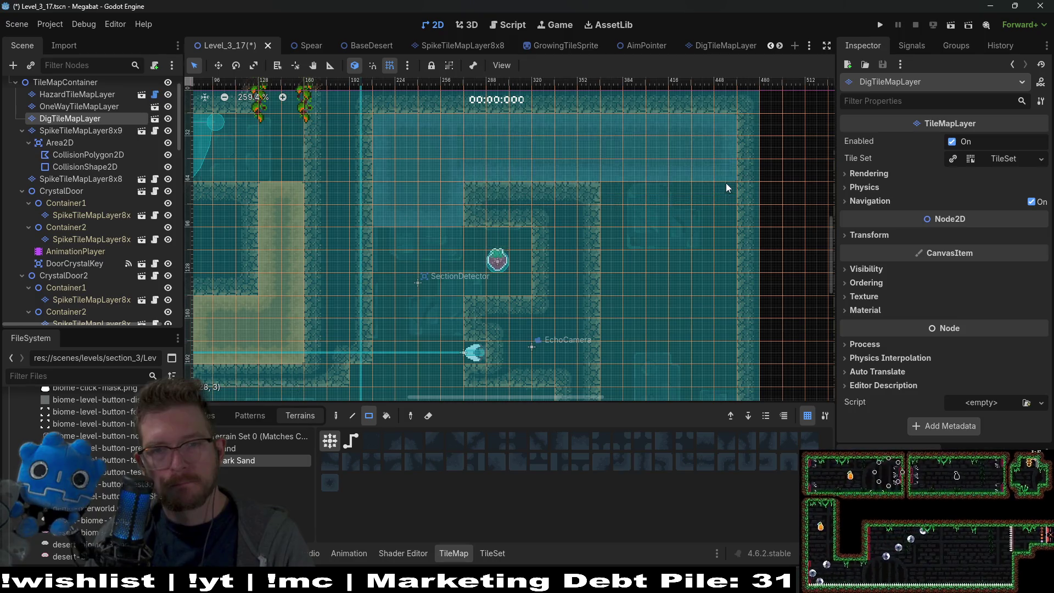
pyautogui.scroll(-3, 659, 170)
pyautogui.moveTo(529, 137); pyautogui.dragTo(638, 364)
pyautogui.scroll(-2, 636, 264)
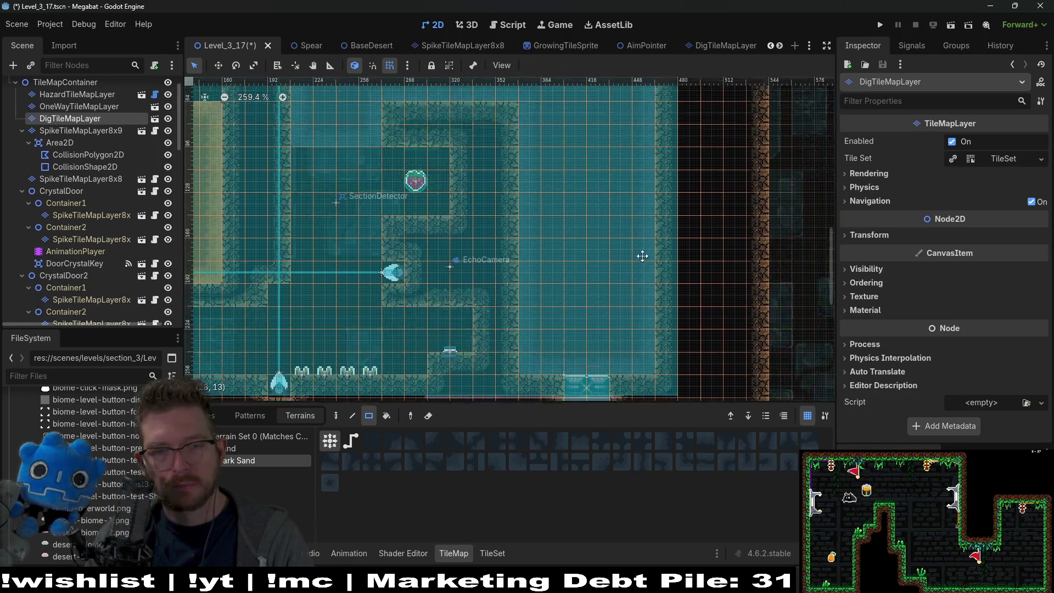
pyautogui.scroll(3, 601, 233)
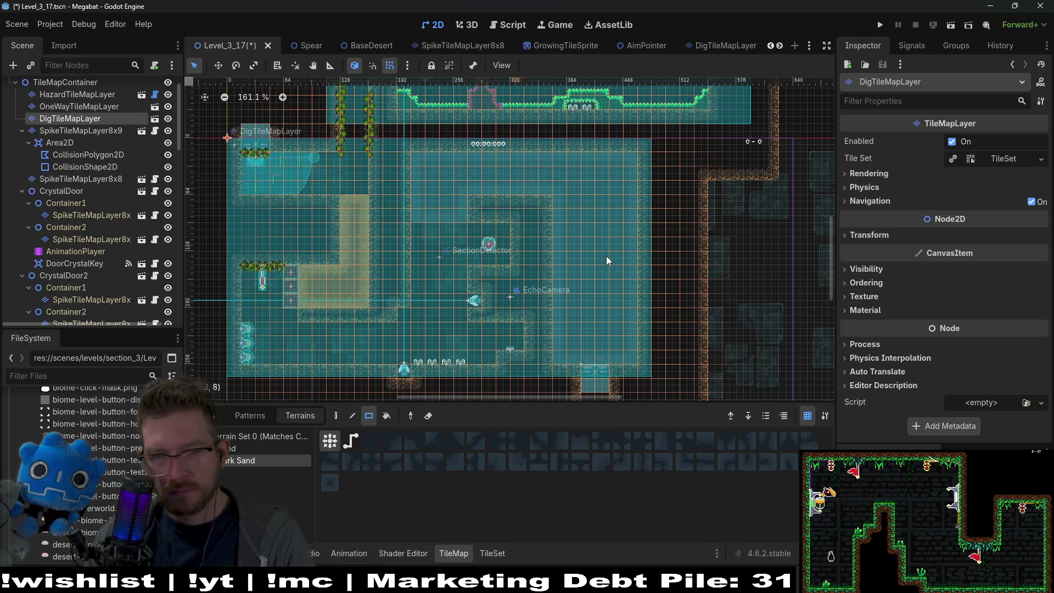
pyautogui.scroll(6, 605, 224)
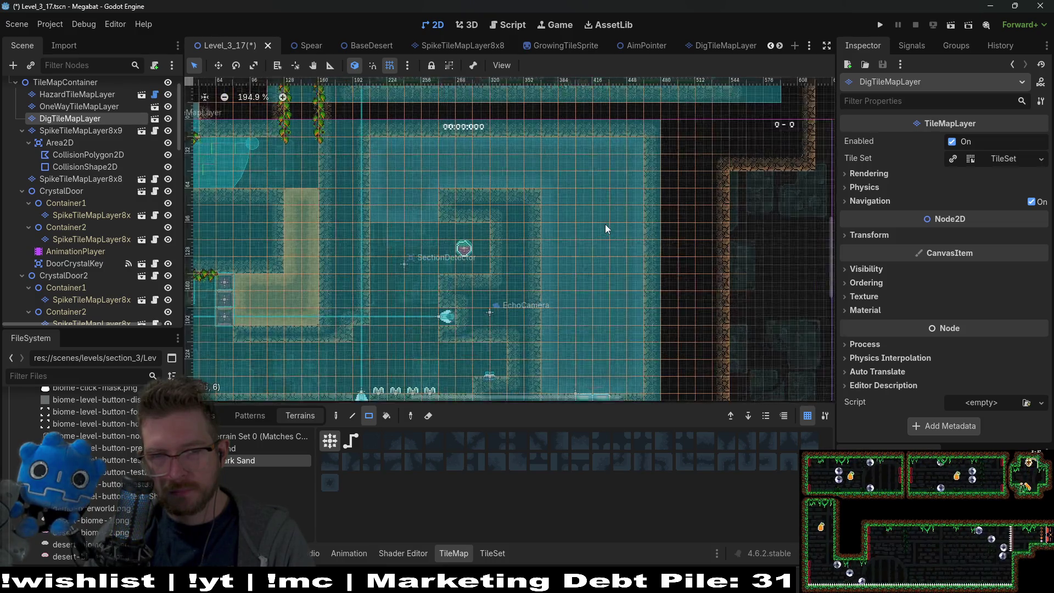
pyautogui.moveTo(600, 298)
pyautogui.mouseDown()
pyautogui.moveTo(608, 182)
pyautogui.moveTo(591, 229)
pyautogui.moveTo(595, 266)
pyautogui.mouseUp()
pyautogui.scroll(-3, 593, 233)
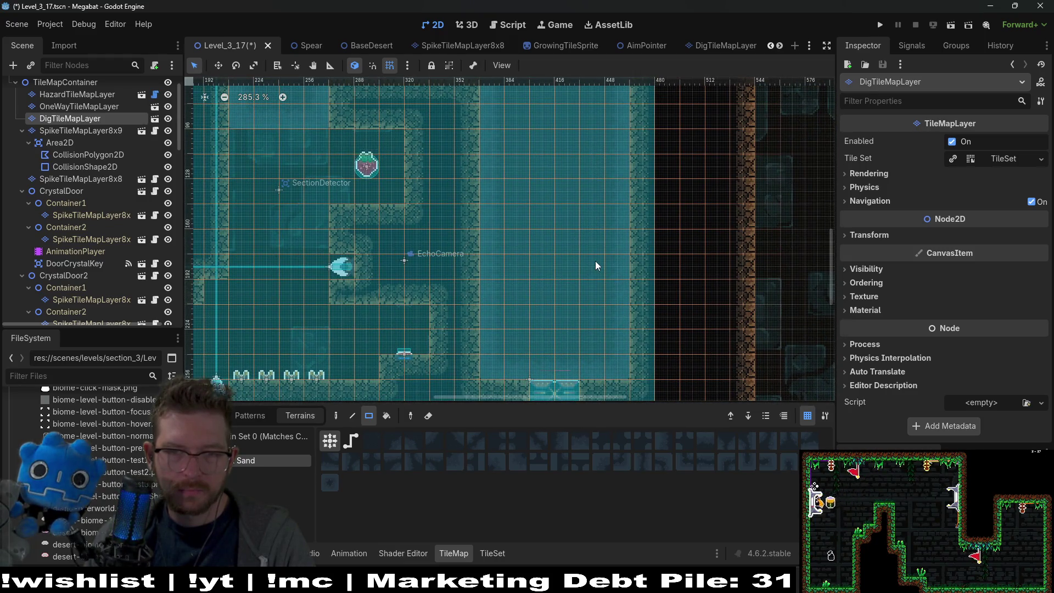
pyautogui.scroll(-3, 596, 264)
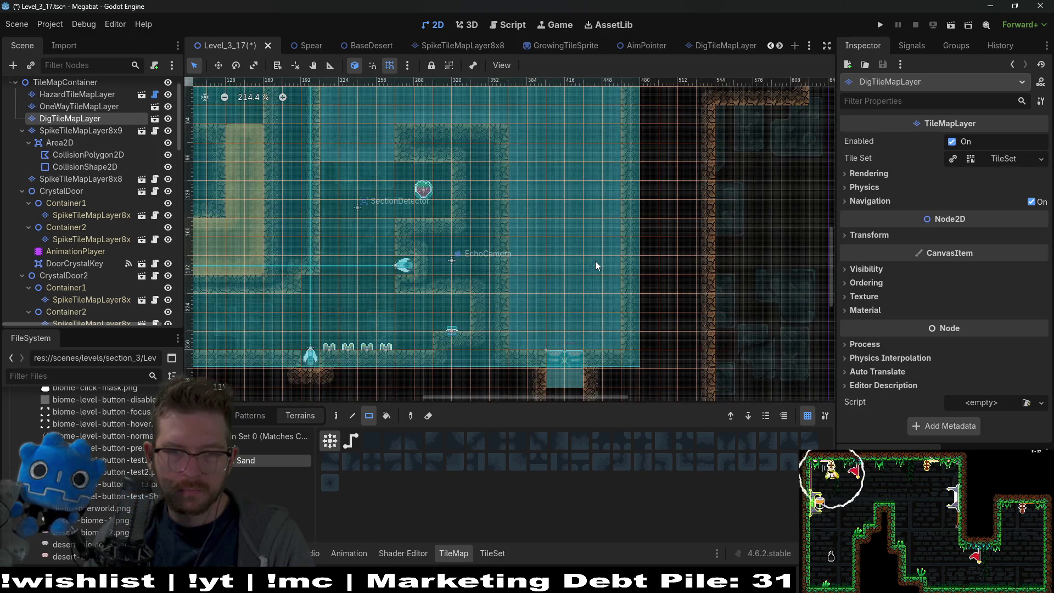
pyautogui.scroll(-3, 583, 235)
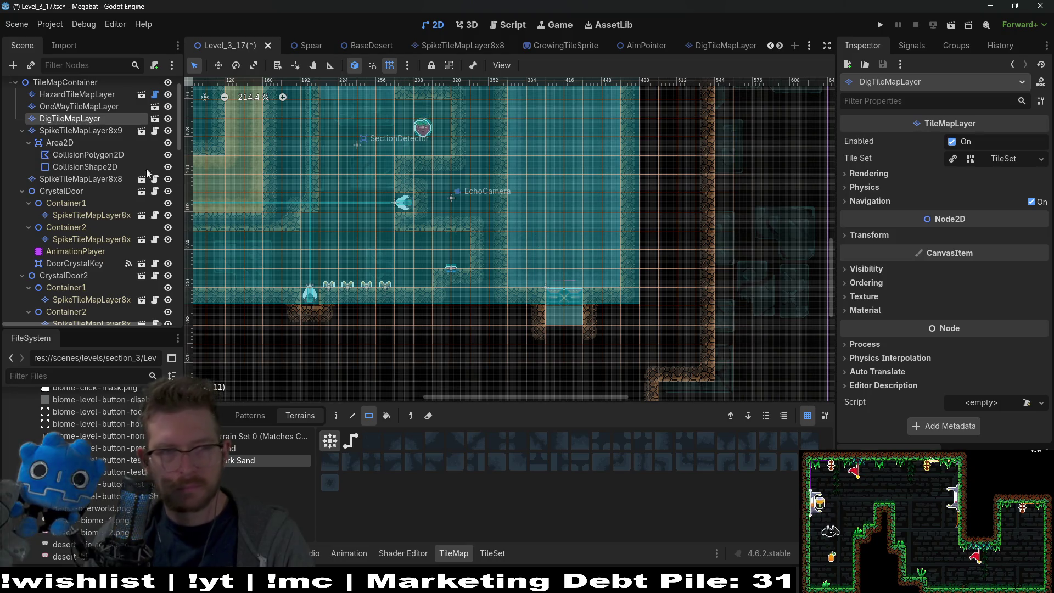
pyautogui.scroll(2, 110, 167)
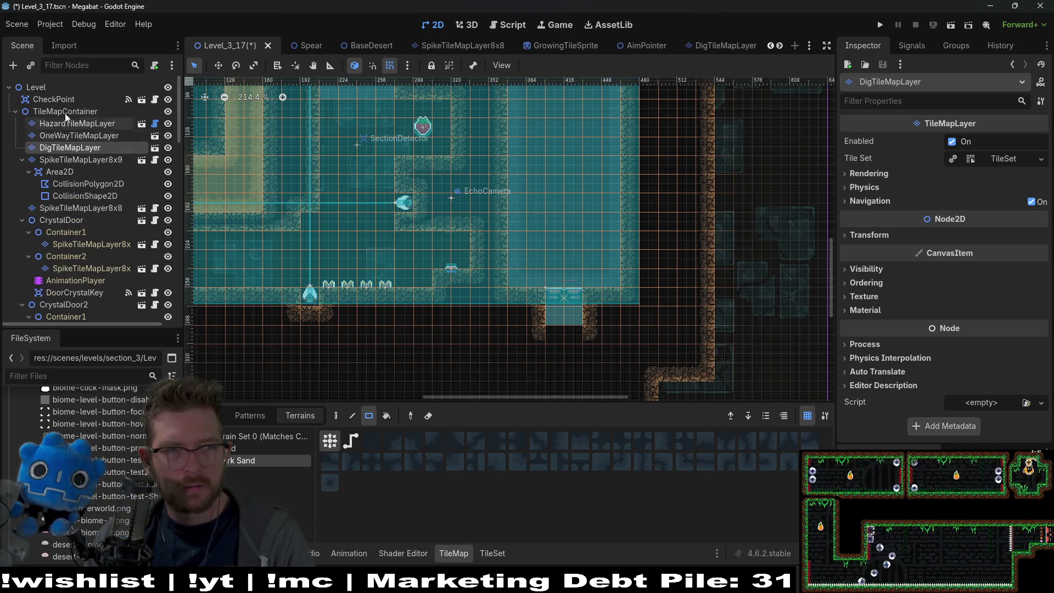
# - Collapse the SpikeTileMapLayer8x9, CrystalDoor and CrystalDoor2 branches and select TileMapContainer
pyautogui.click(63, 210)
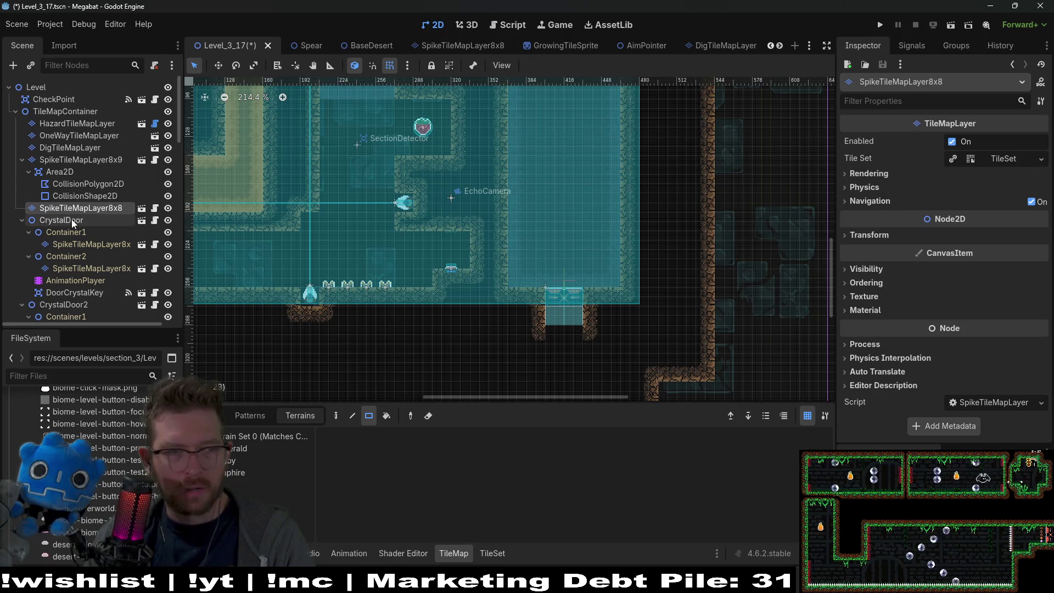
pyautogui.click(22, 160)
pyautogui.click(20, 182)
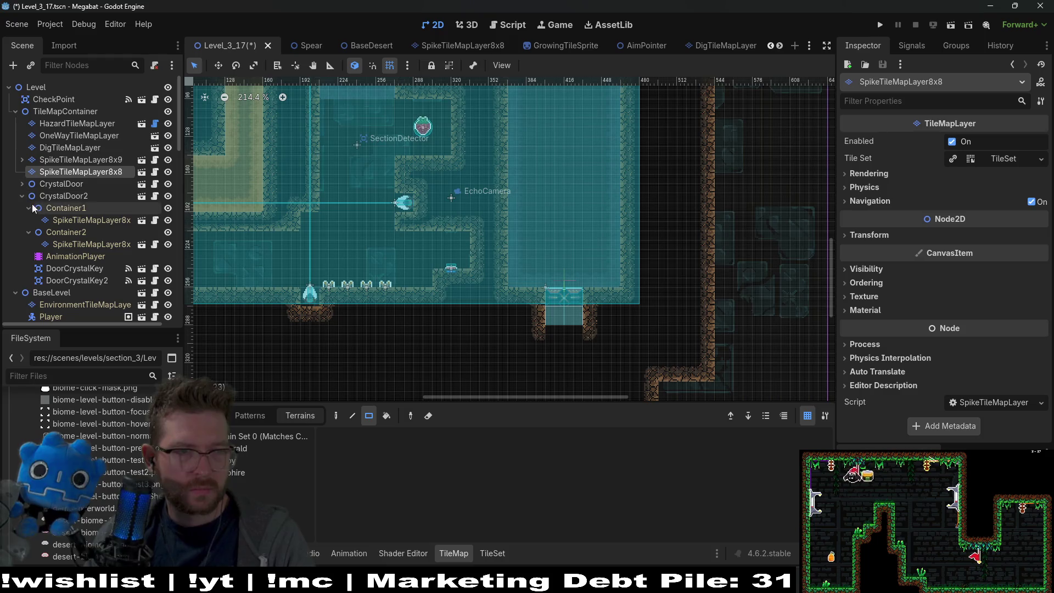
pyautogui.click(22, 196)
pyautogui.click(59, 111)
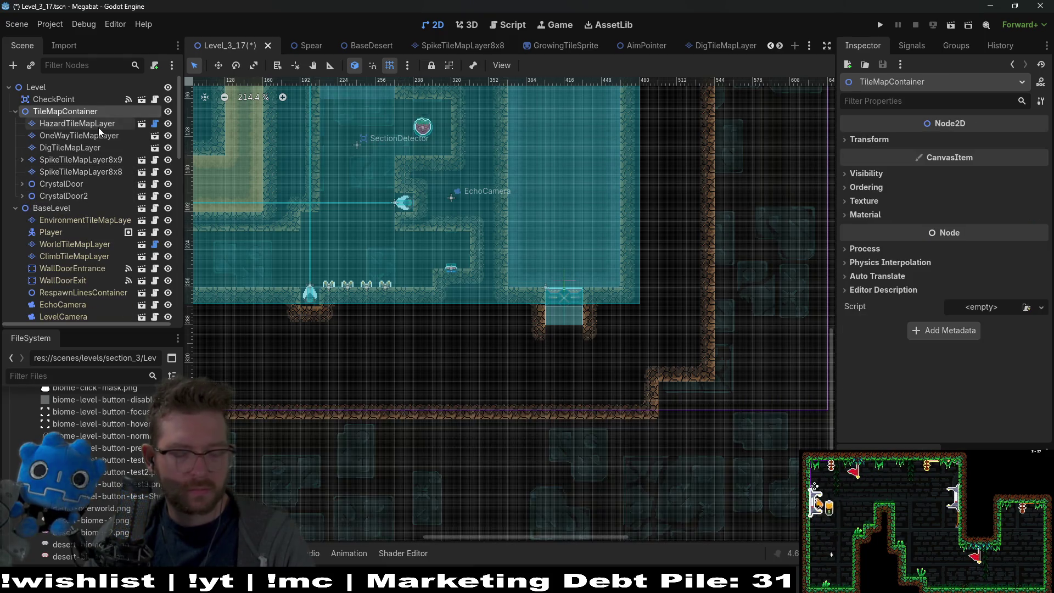
# - Instance the crystal door scene as CrystalDoor3 and move it to the lower doorway opening
pyautogui.hotkey('ctrl', 'shift', 'a')
pyautogui.write('crystal')
pyautogui.press('Return')
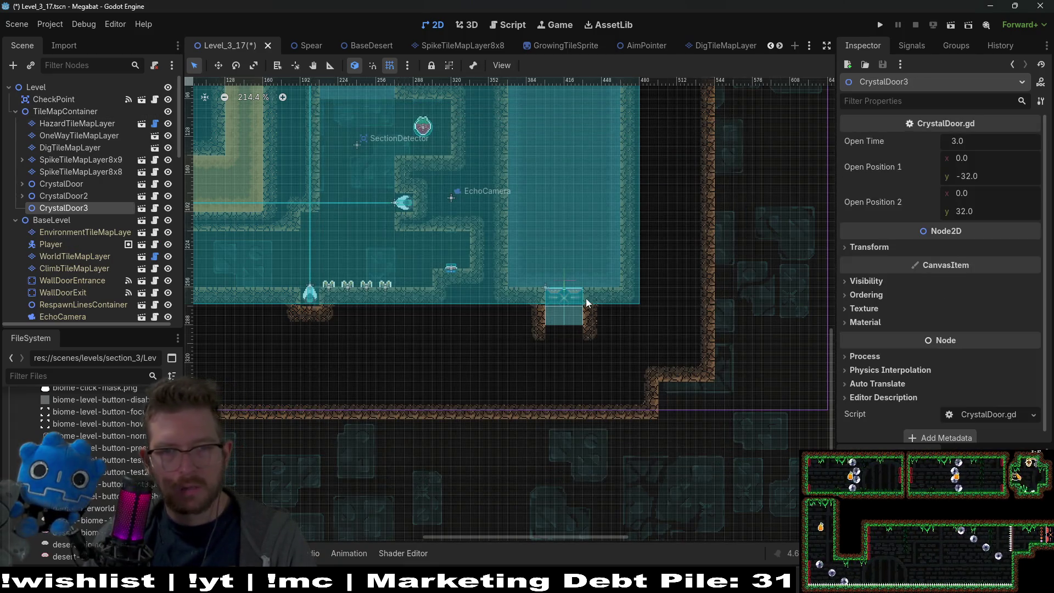
pyautogui.scroll(-3, 597, 220)
pyautogui.press('w')
pyautogui.moveTo(571, 275)
pyautogui.mouseDown()
pyautogui.moveTo(635, 313)
pyautogui.moveTo(636, 282)
pyautogui.mouseUp()
pyautogui.scroll(5, 607, 254)
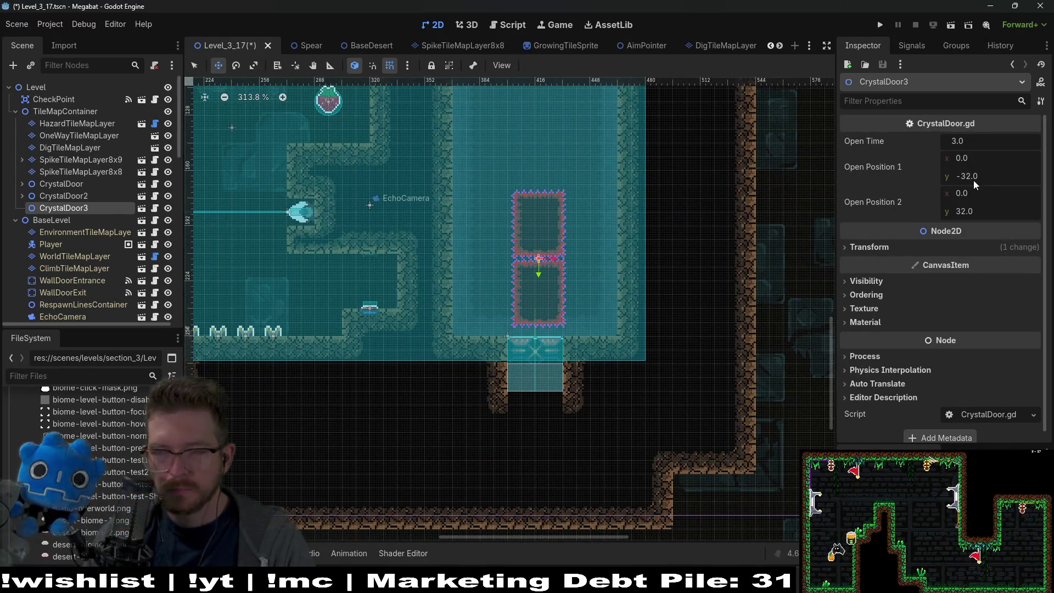
# - Expand CrystalDoor3 to list its Container1, Container2 and AnimationPlayer children
pyautogui.click(978, 158)
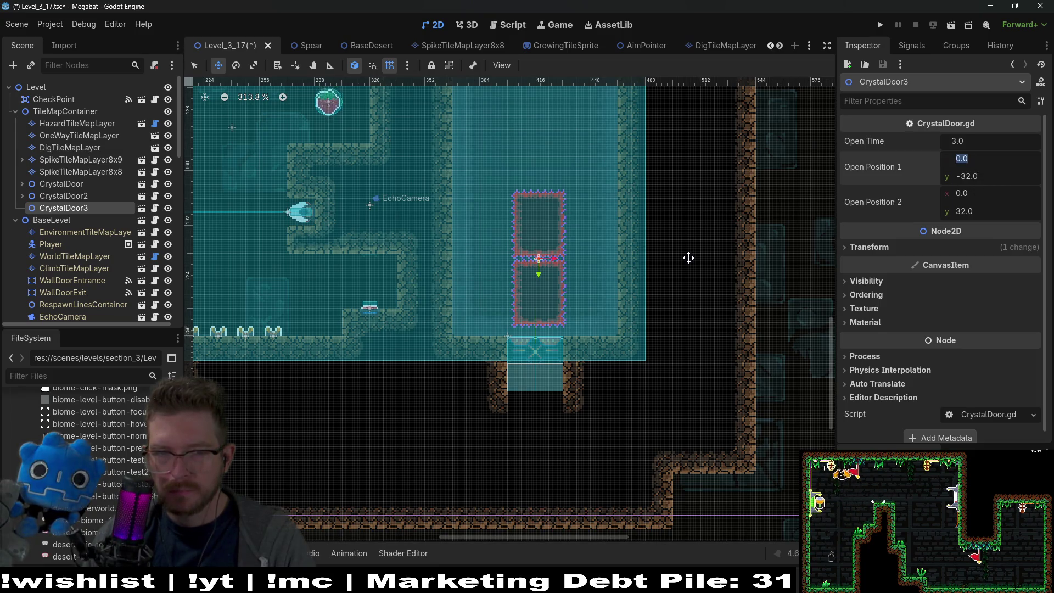
pyautogui.click(44, 208)
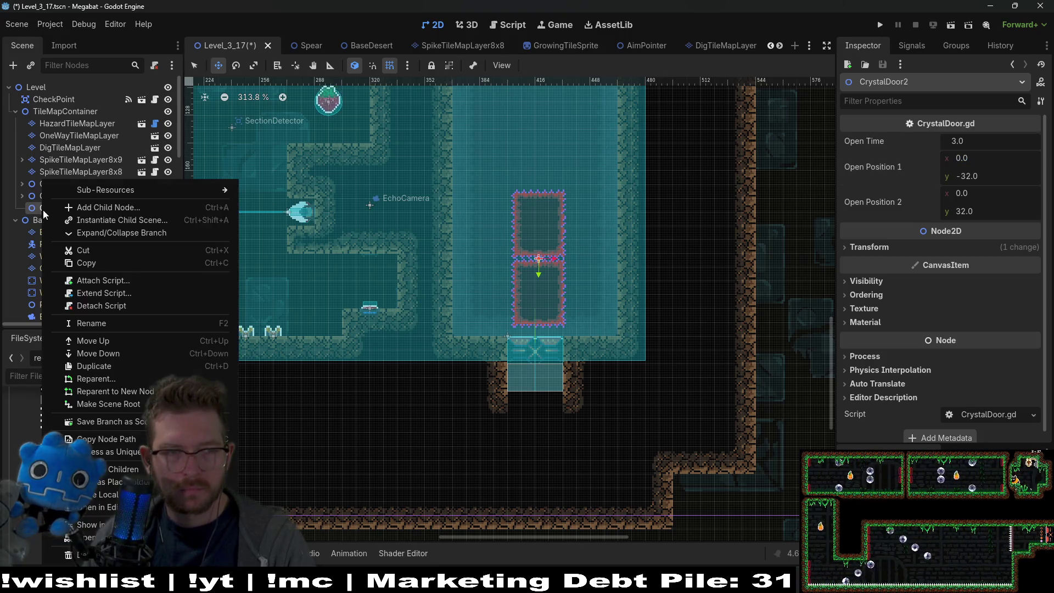
pyautogui.click(90, 232)
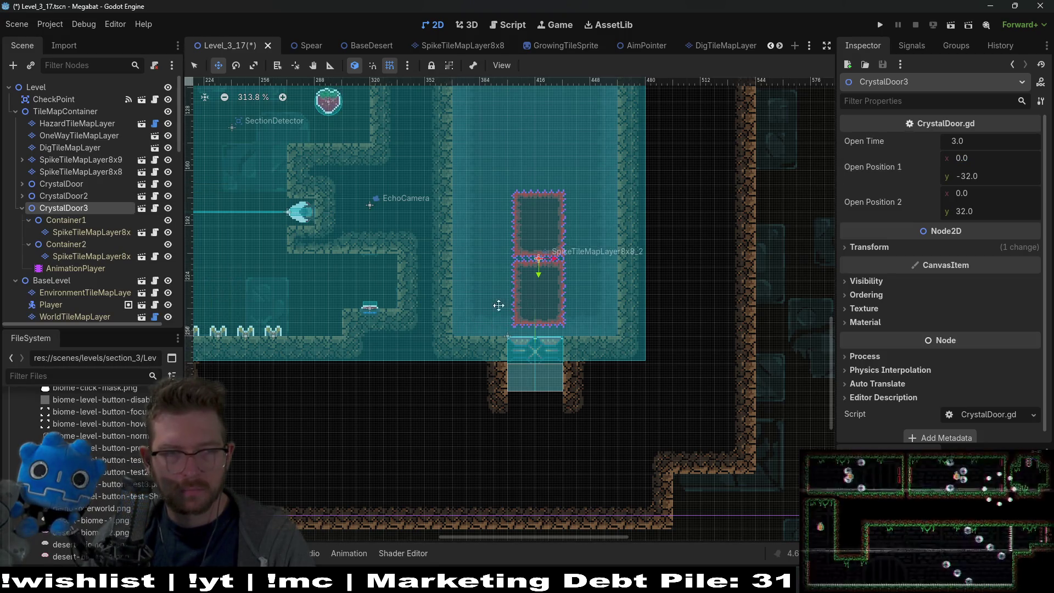
# - Repaint Container1's spike layer into two spike boxes side by side
pyautogui.click(90, 232)
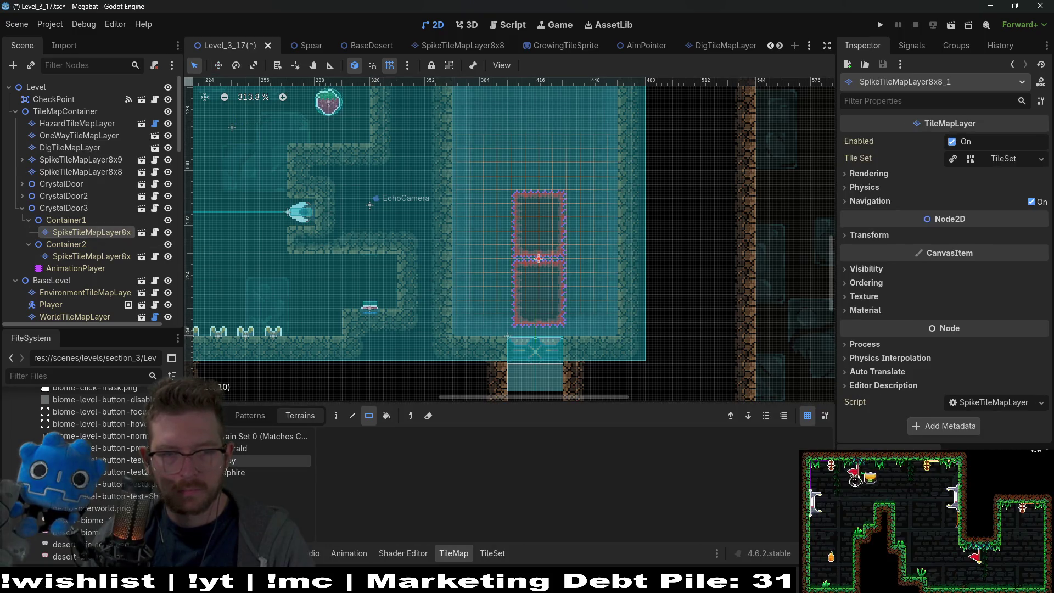
pyautogui.scroll(5, 553, 283)
pyautogui.press('w')
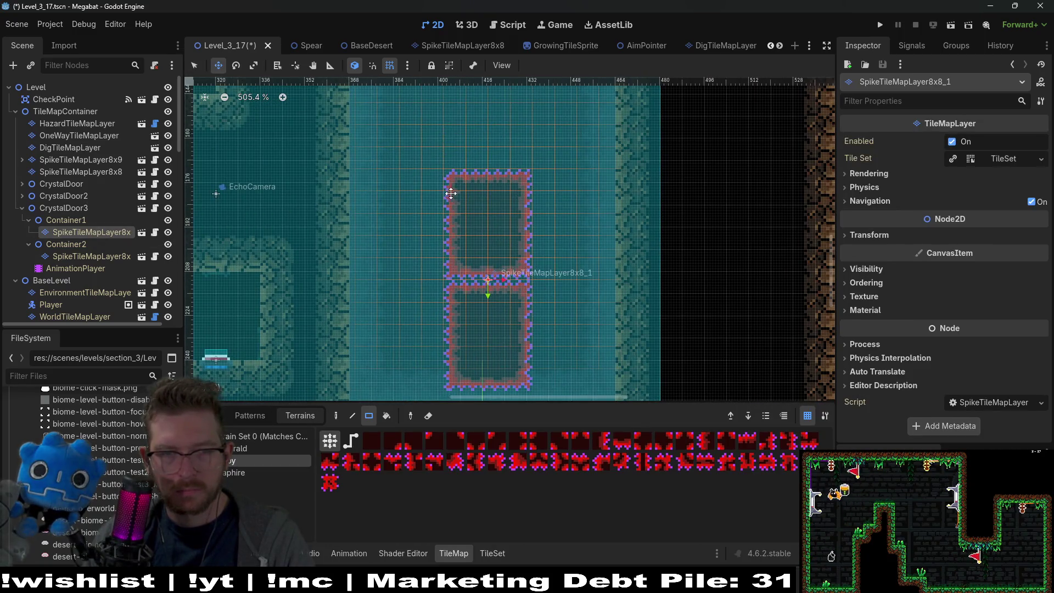
pyautogui.rightClick(452, 190)
pyautogui.click(481, 320)
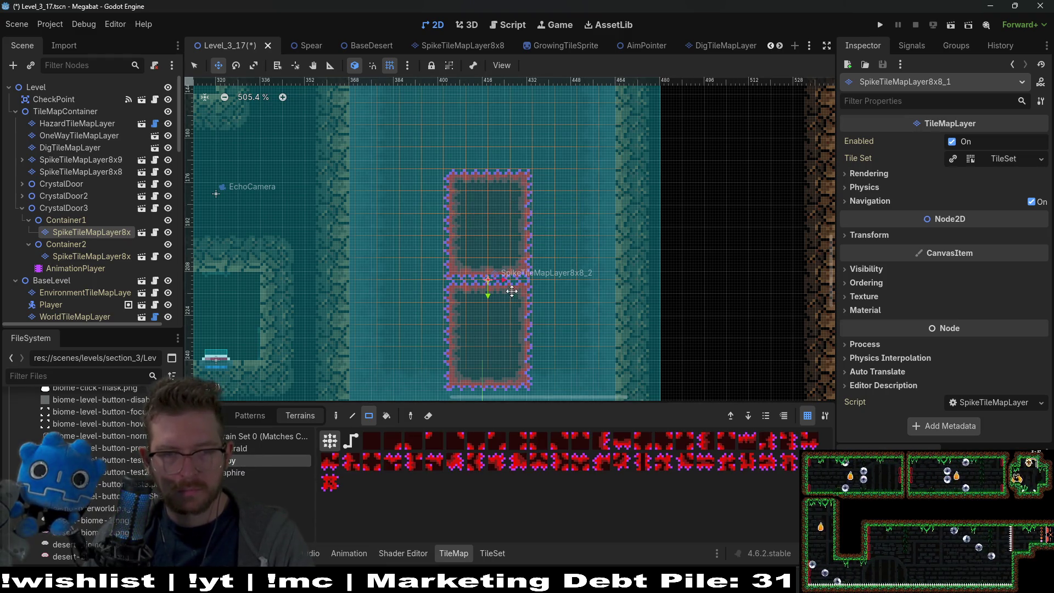
pyautogui.press('q')
pyautogui.moveTo(453, 180); pyautogui.dragTo(539, 261)
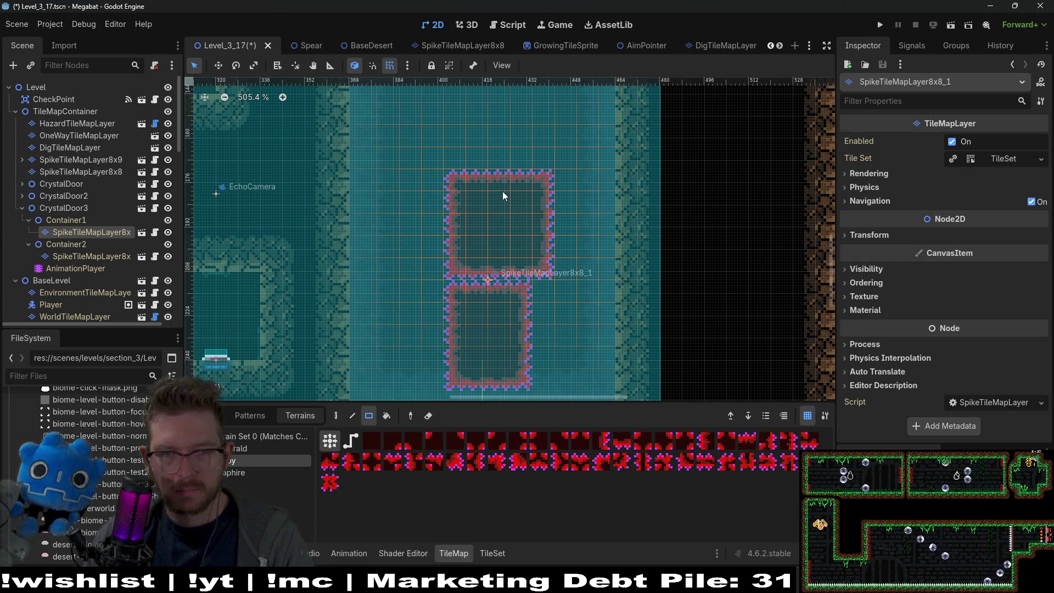
pyautogui.moveTo(489, 237); pyautogui.dragTo(594, 320)
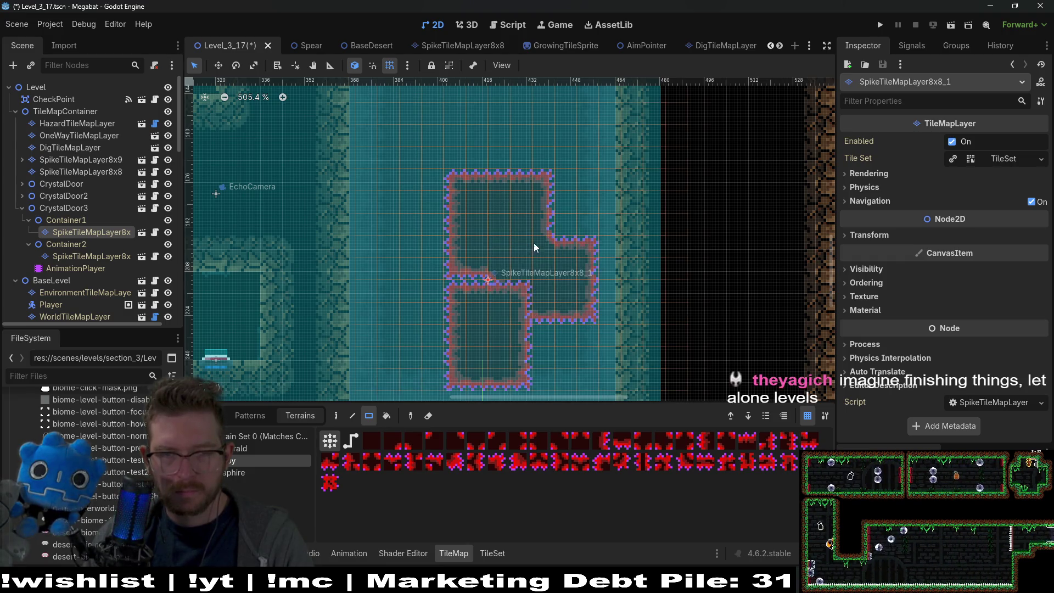
pyautogui.moveTo(425, 174)
pyautogui.mouseDown()
pyautogui.moveTo(494, 242)
pyautogui.moveTo(476, 286)
pyautogui.mouseUp()
pyautogui.moveTo(495, 194)
pyautogui.mouseDown()
pyautogui.moveTo(577, 214)
pyautogui.moveTo(568, 234)
pyautogui.mouseUp()
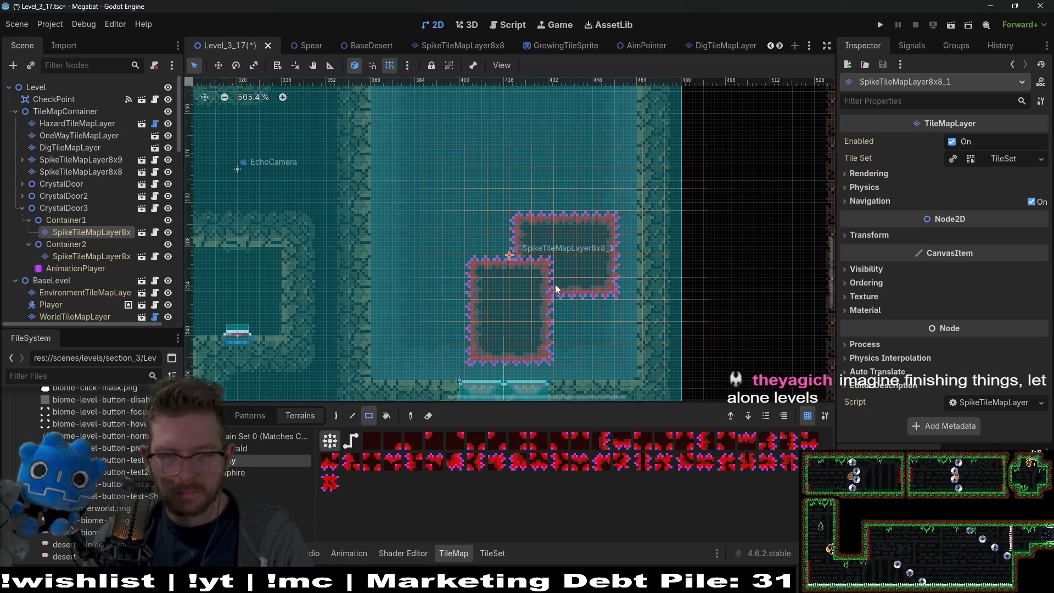
# - Repaint Container2's spike layer so its two spike boxes sit side by side
pyautogui.click(119, 257)
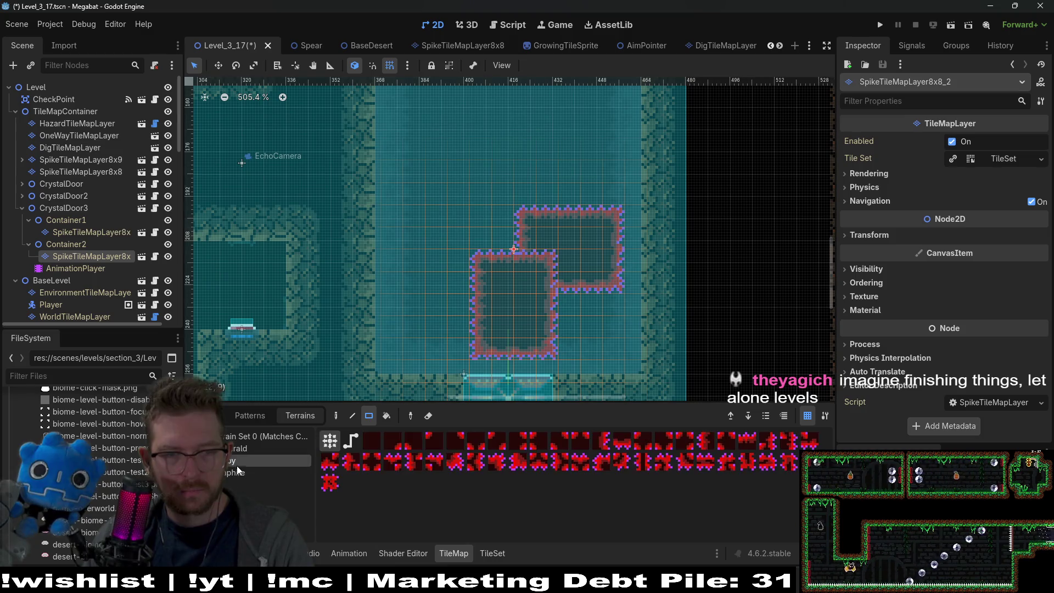
pyautogui.moveTo(474, 266); pyautogui.dragTo(554, 345)
pyautogui.moveTo(509, 285)
pyautogui.mouseDown()
pyautogui.moveTo(424, 215)
pyautogui.moveTo(405, 213)
pyautogui.moveTo(427, 210)
pyautogui.mouseUp()
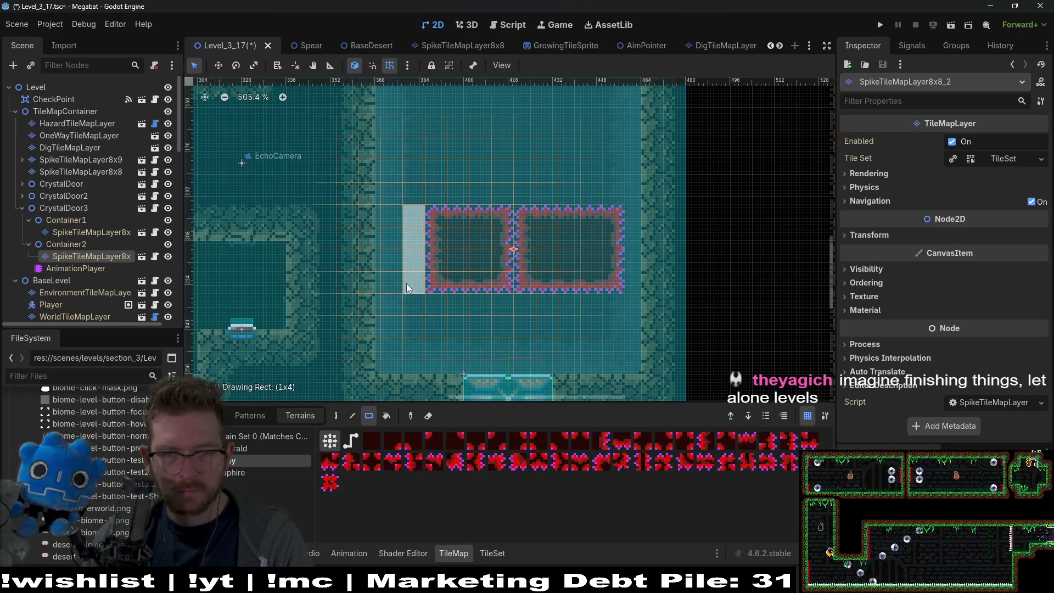
pyautogui.moveTo(406, 284); pyautogui.dragTo(408, 284)
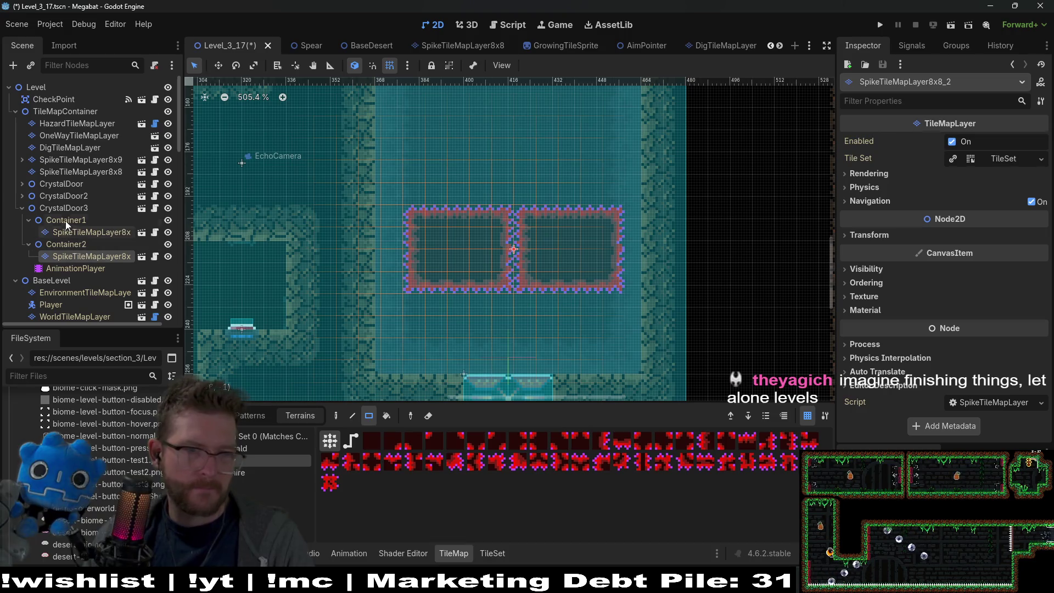
pyautogui.click(66, 219)
pyautogui.click(70, 207)
# - Set CrystalDoor3's Open Position 1 to 32, 0 and Open Position 2 to -32, 0
pyautogui.click(999, 158)
pyautogui.write('-3')
pyautogui.write('2')
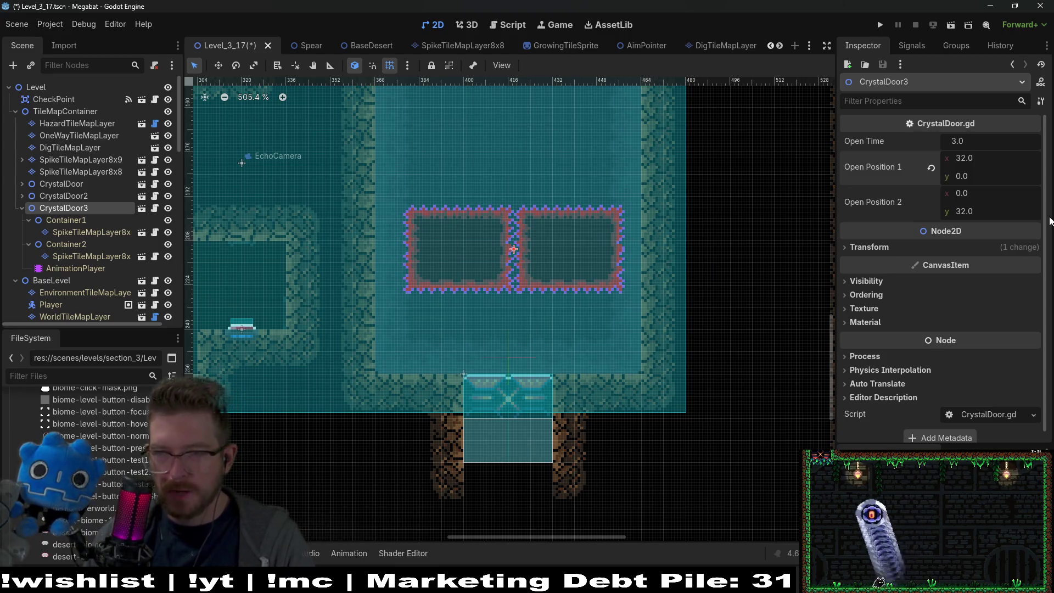
pyautogui.click(981, 212)
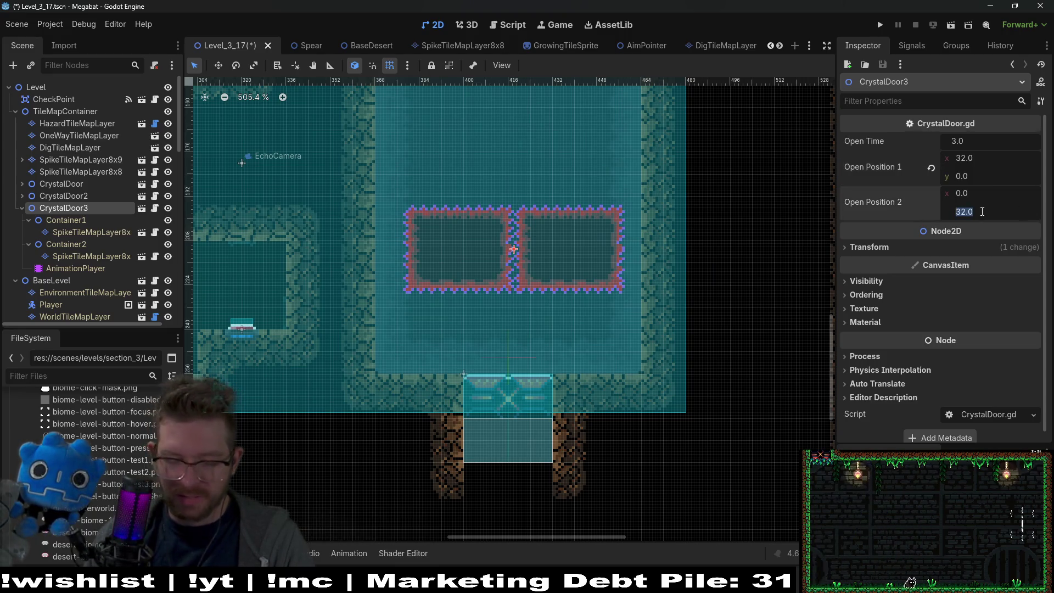
pyautogui.write('0')
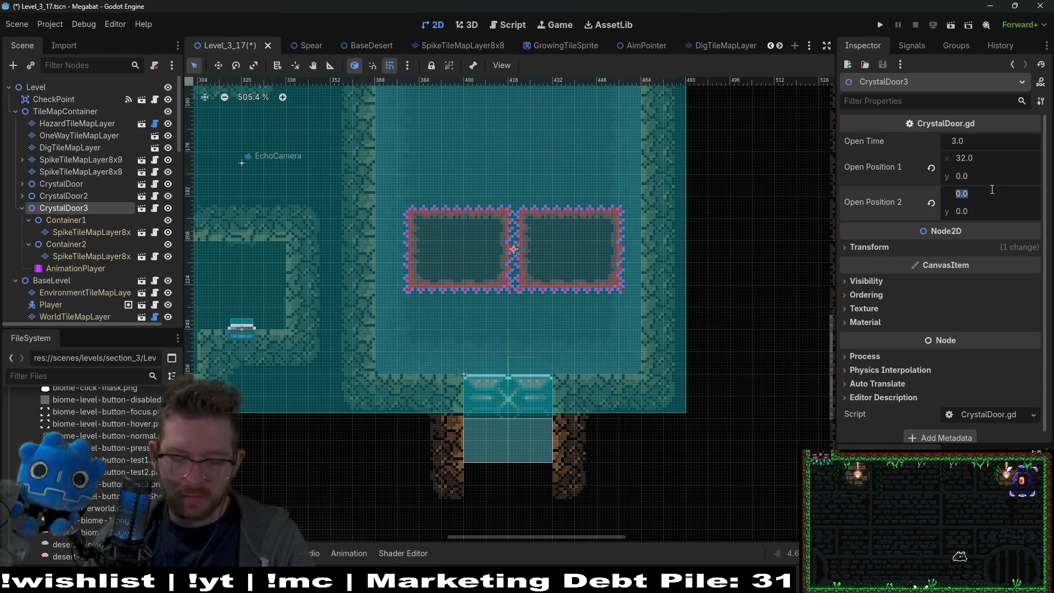
pyautogui.write('-32')
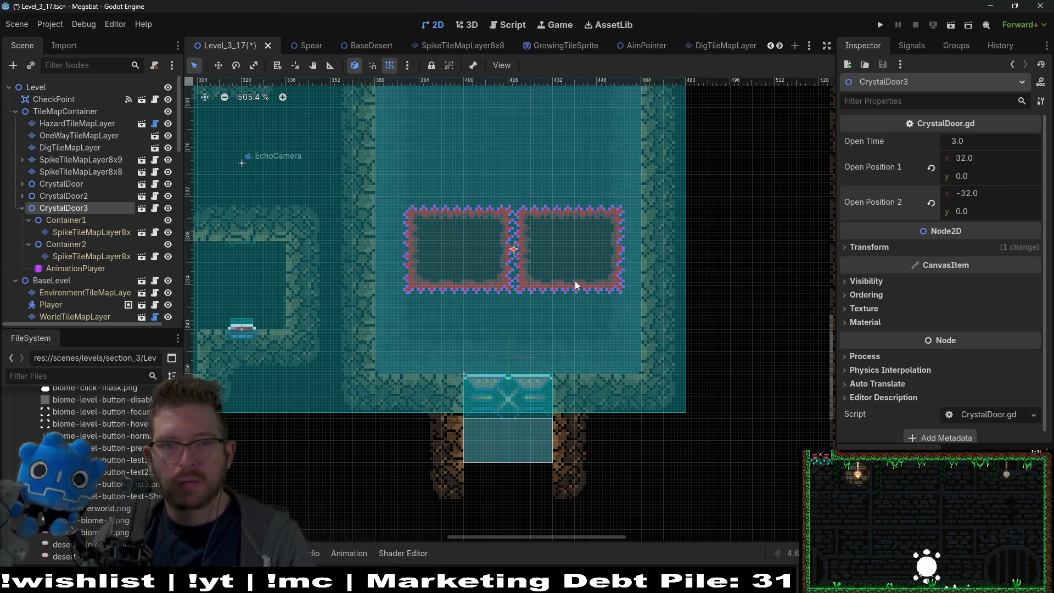
# - Lower CrystalDoor3's spike boxes onto the floor above the exit door
pyautogui.scroll(-3, 549, 307)
pyautogui.press('w')
pyautogui.moveTo(573, 256); pyautogui.dragTo(571, 326)
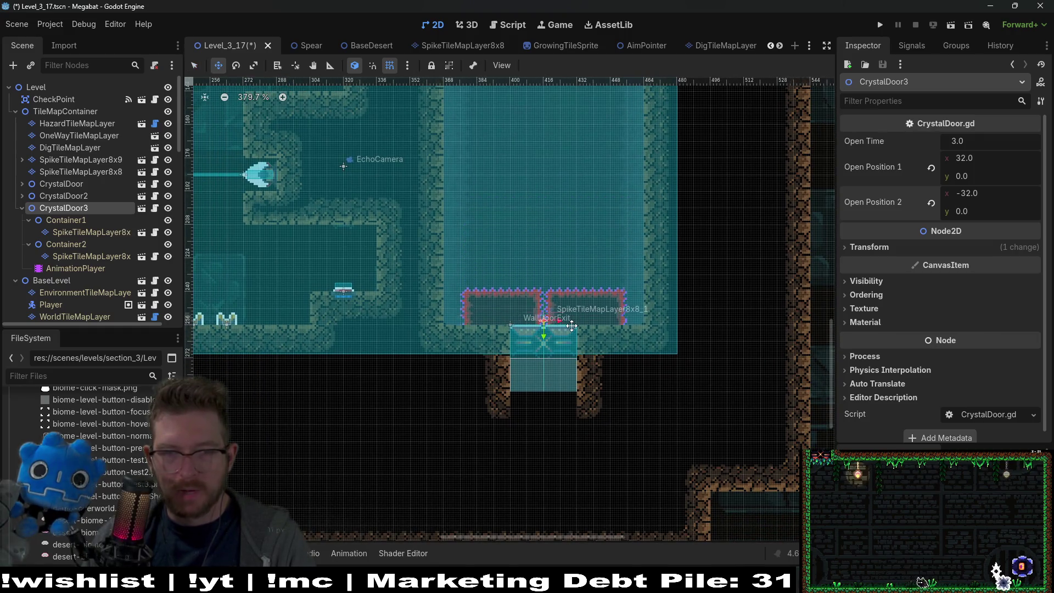
pyautogui.scroll(4, 547, 337)
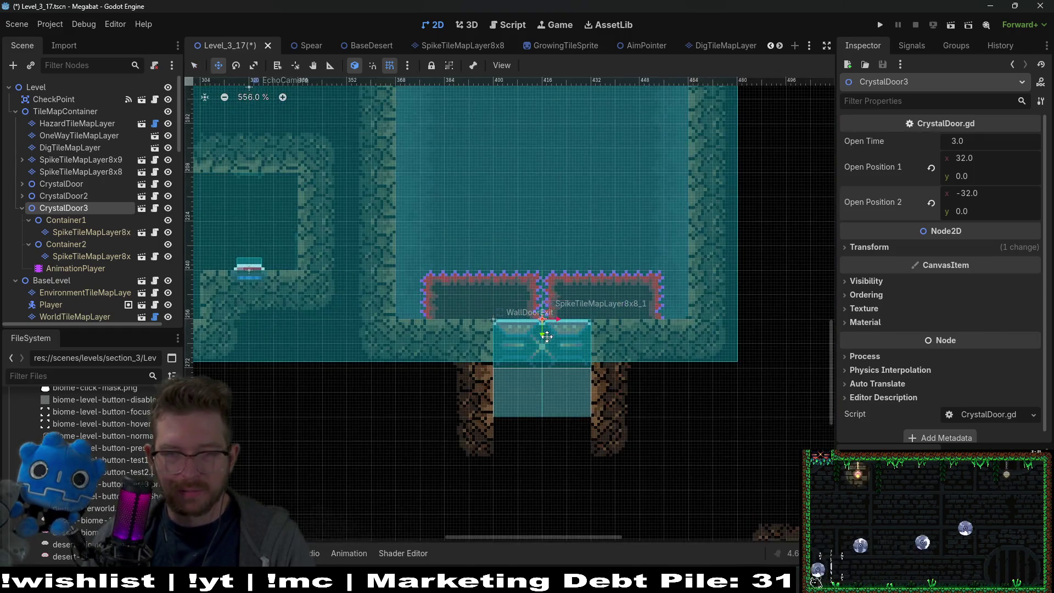
pyautogui.scroll(11, 546, 337)
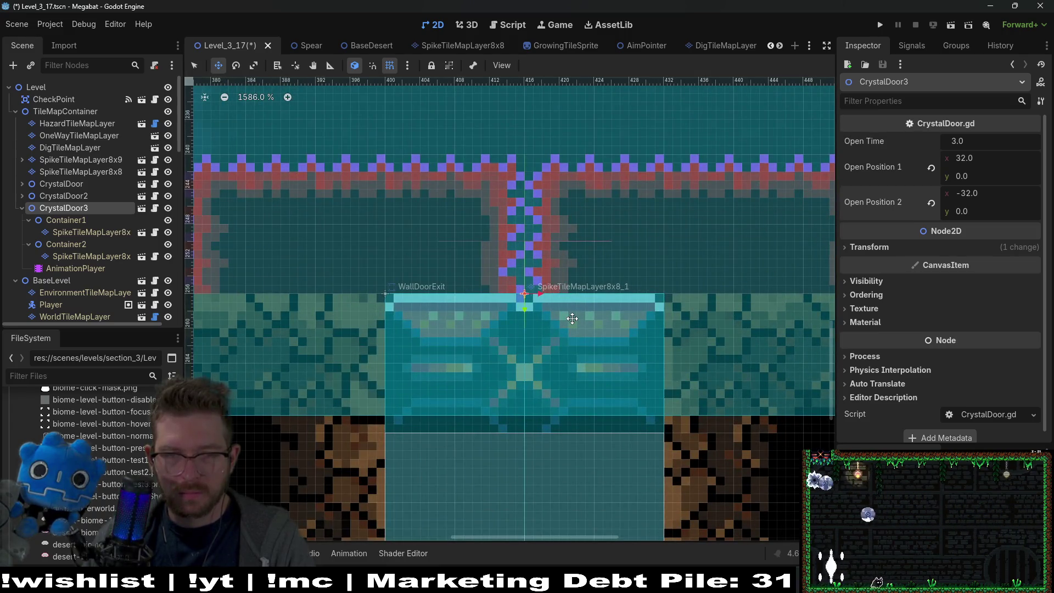
pyautogui.scroll(-11, 572, 319)
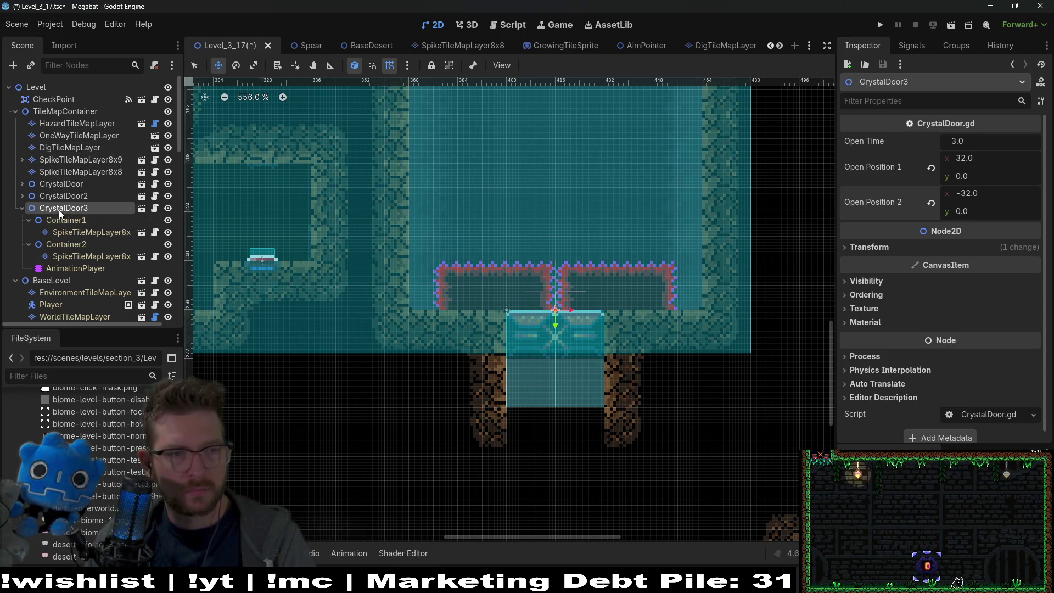
pyautogui.click(61, 233)
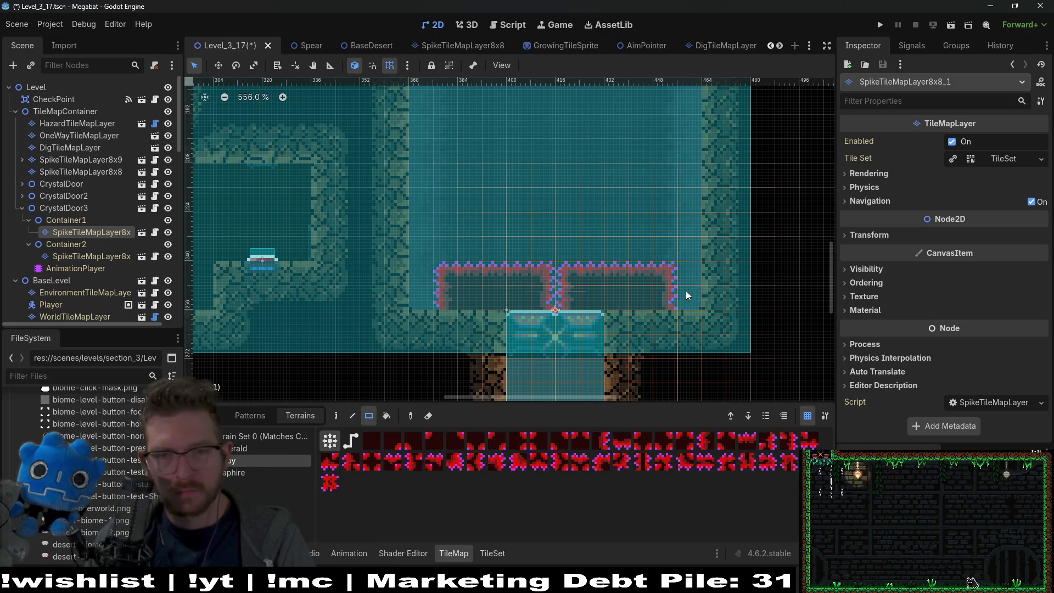
# - Paint a one-column spike strip beside the right-hand box and start a wider strip below it
pyautogui.moveTo(669, 265); pyautogui.dragTo(708, 304)
pyautogui.moveTo(690, 225); pyautogui.dragTo(705, 329)
pyautogui.moveTo(562, 348); pyautogui.dragTo(723, 364)
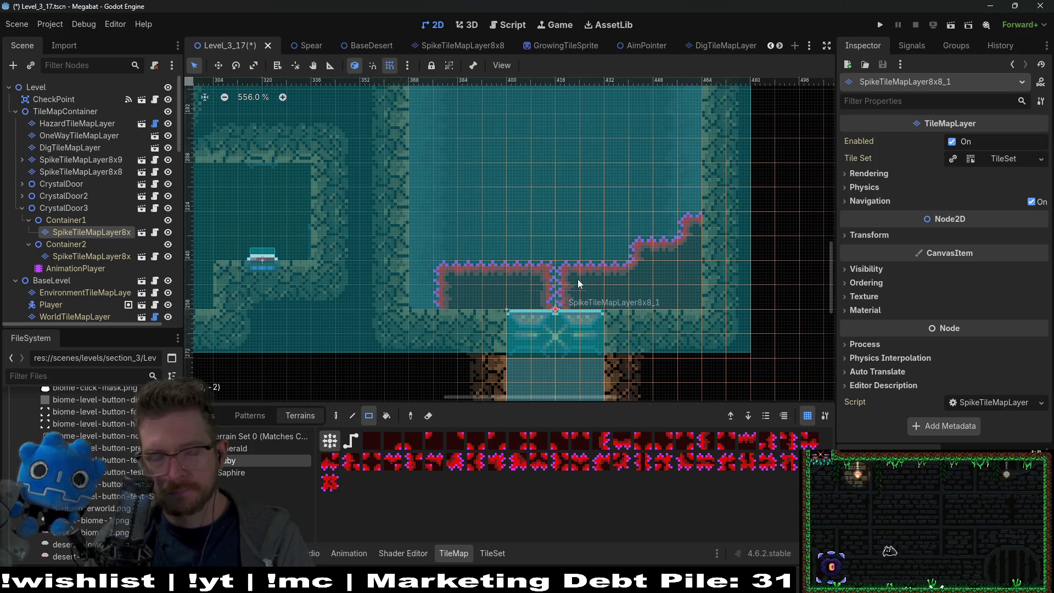
pyautogui.moveTo(577, 279); pyautogui.dragTo(650, 286)
# - On Container2's spike layer, paint a 6x3 spike area on the left and a small 2x1 patch
pyautogui.click(104, 256)
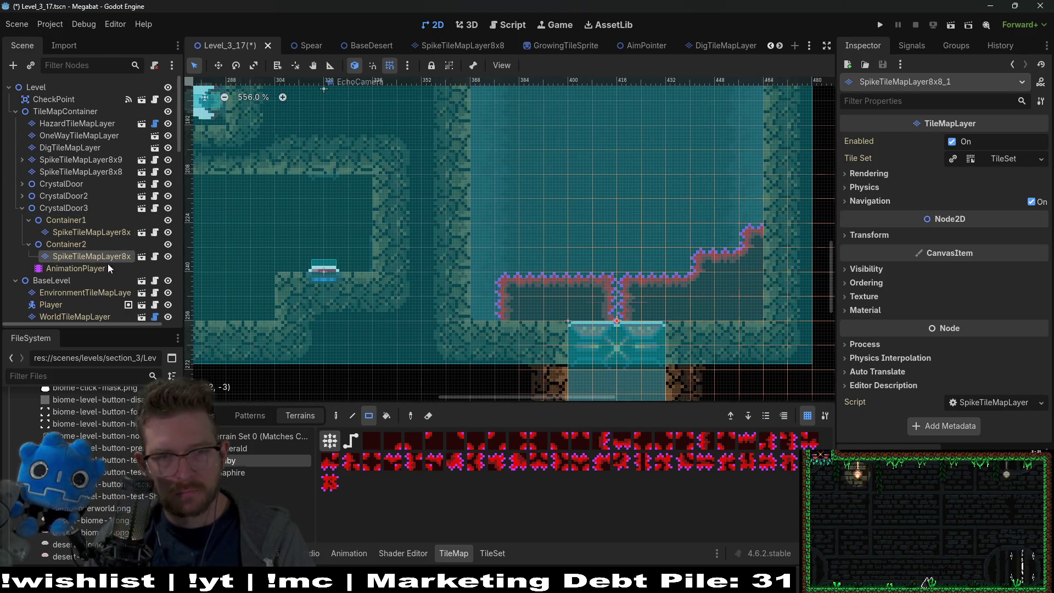
pyautogui.moveTo(463, 274)
pyautogui.mouseDown()
pyautogui.moveTo(516, 333)
pyautogui.moveTo(604, 328)
pyautogui.mouseUp()
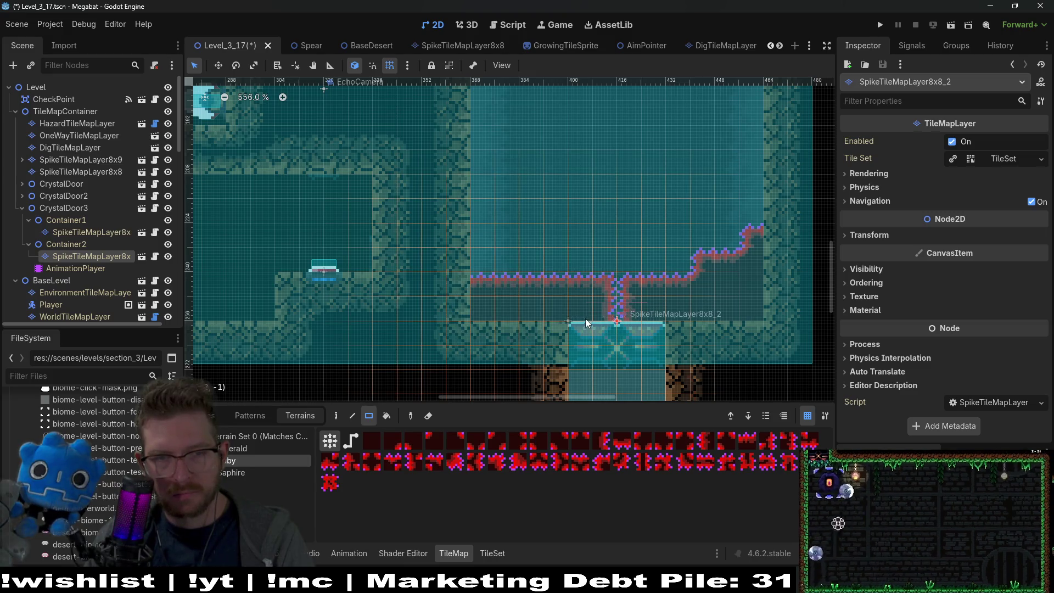
pyautogui.moveTo(521, 280)
pyautogui.mouseDown()
pyautogui.moveTo(523, 269)
pyautogui.moveTo(477, 268)
pyautogui.mouseUp()
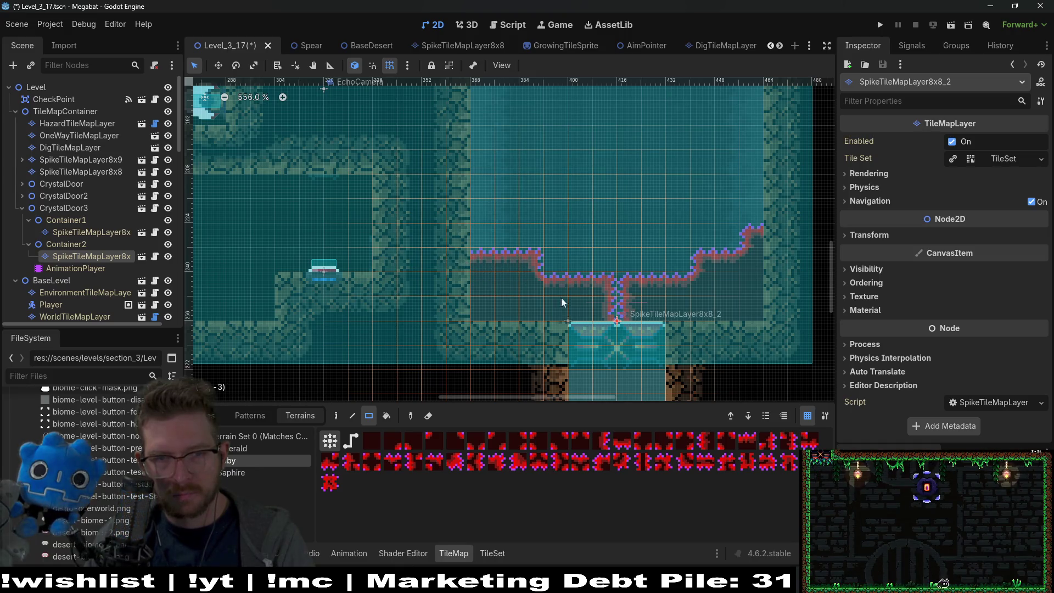
pyautogui.scroll(-5, 571, 316)
pyautogui.hscroll(3, 678, 325)
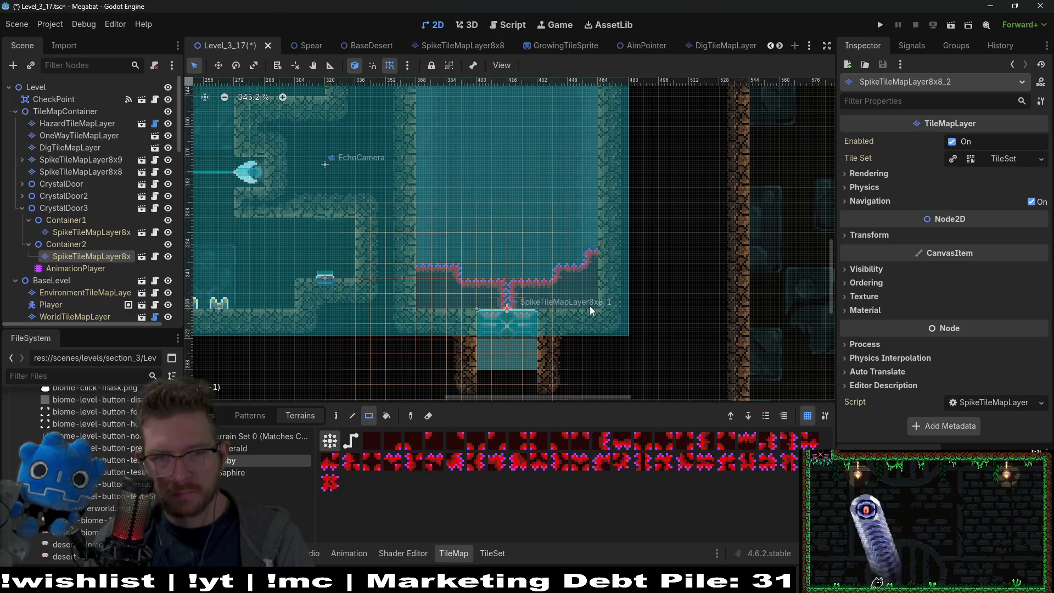
pyautogui.moveTo(420, 256); pyautogui.dragTo(443, 259)
pyautogui.click(417, 256)
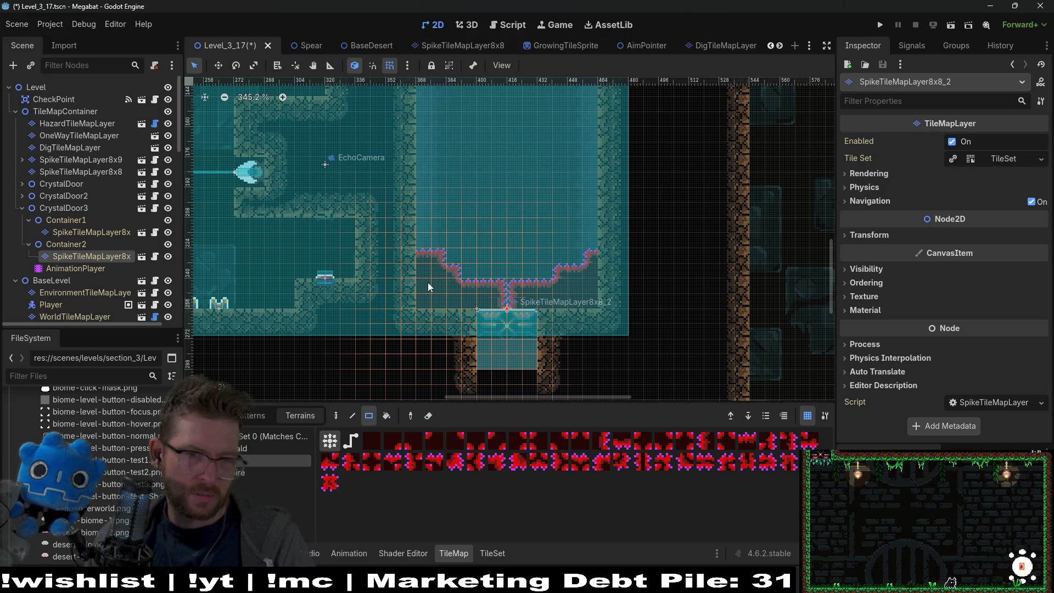
pyautogui.scroll(4, 427, 282)
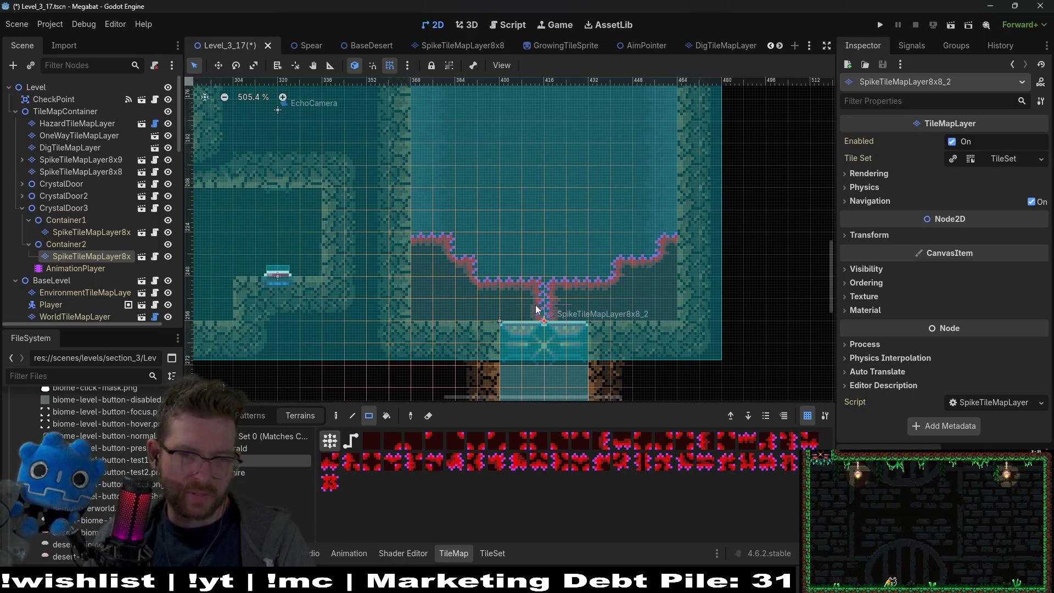
pyautogui.scroll(-3, 342, 245)
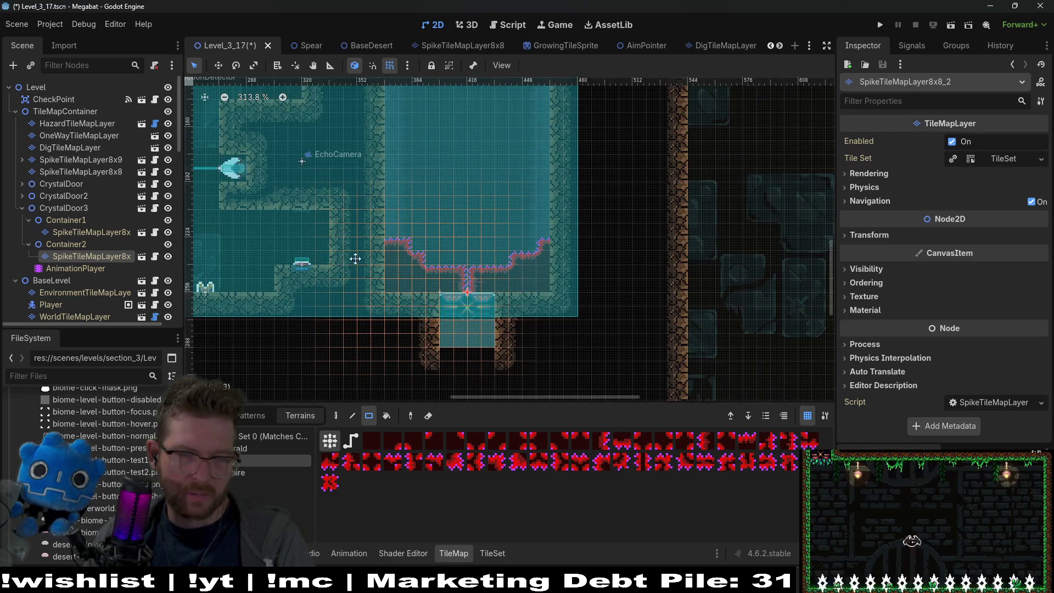
pyautogui.scroll(-3, 501, 261)
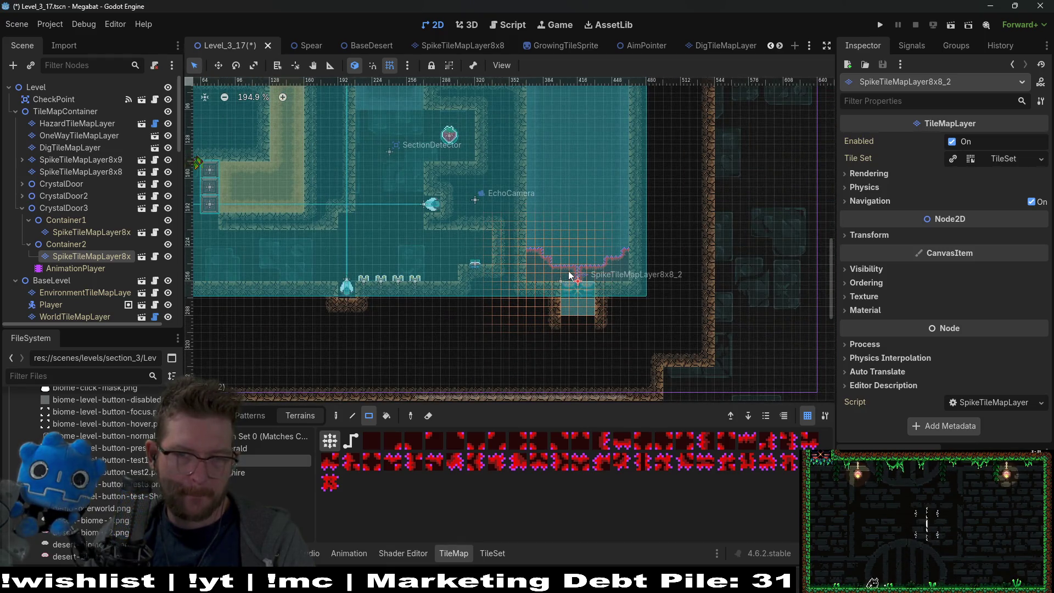
pyautogui.scroll(4, 568, 272)
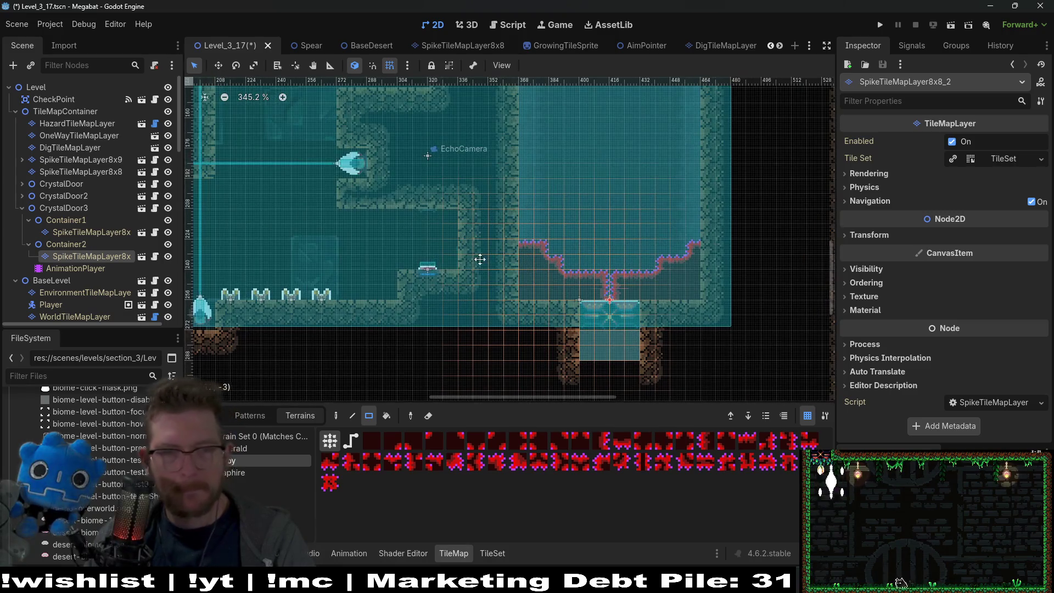
pyautogui.moveTo(480, 259); pyautogui.dragTo(562, 270)
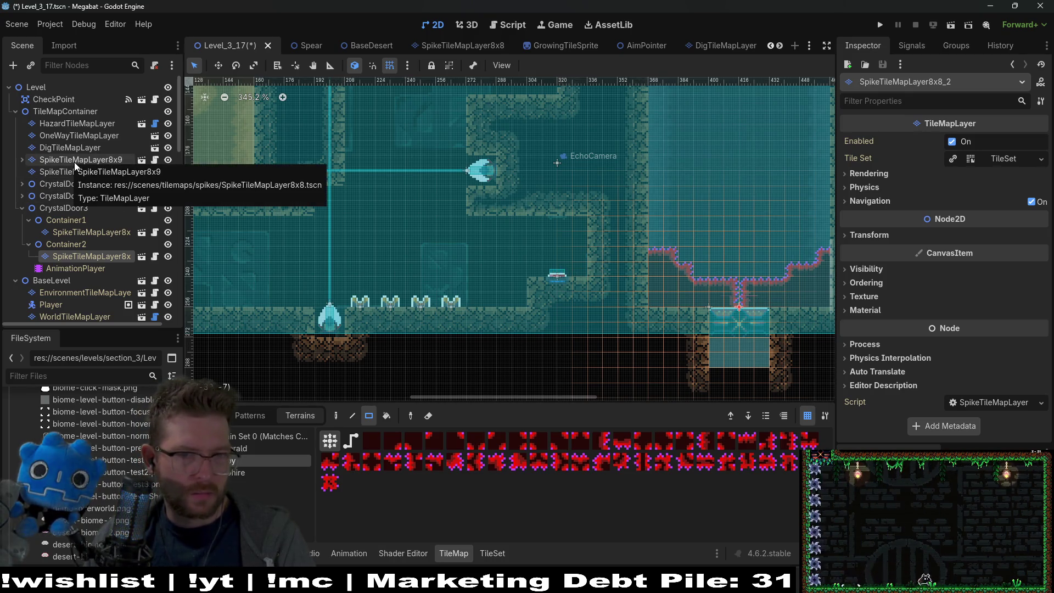
# - Paint a small strip of DESERT terrain wall tiles on WorldTileMapLayer
pyautogui.scroll(-10, 66, 225)
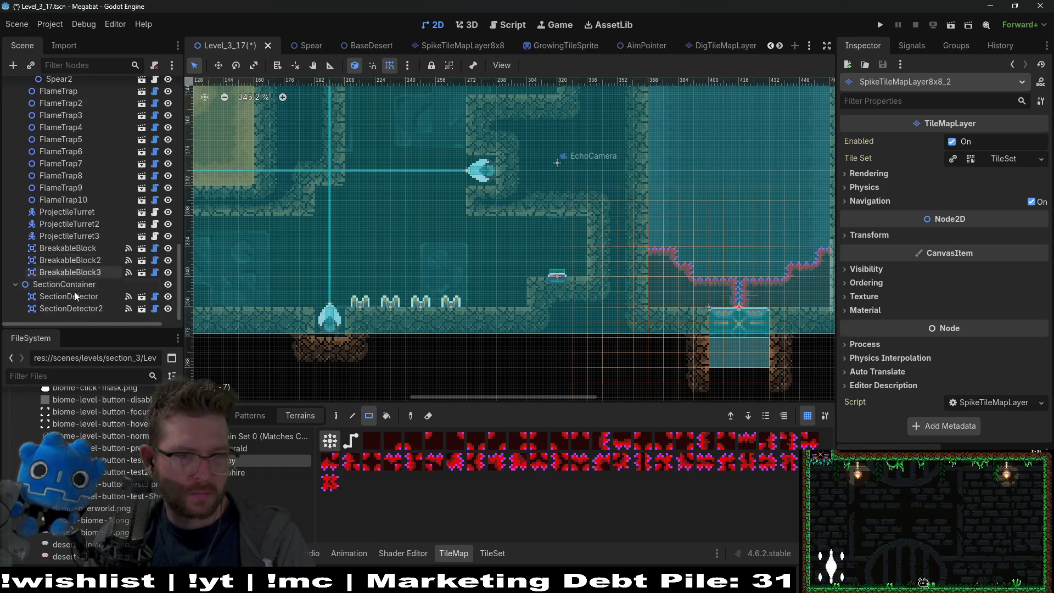
pyautogui.scroll(6, 72, 241)
pyautogui.click(72, 250)
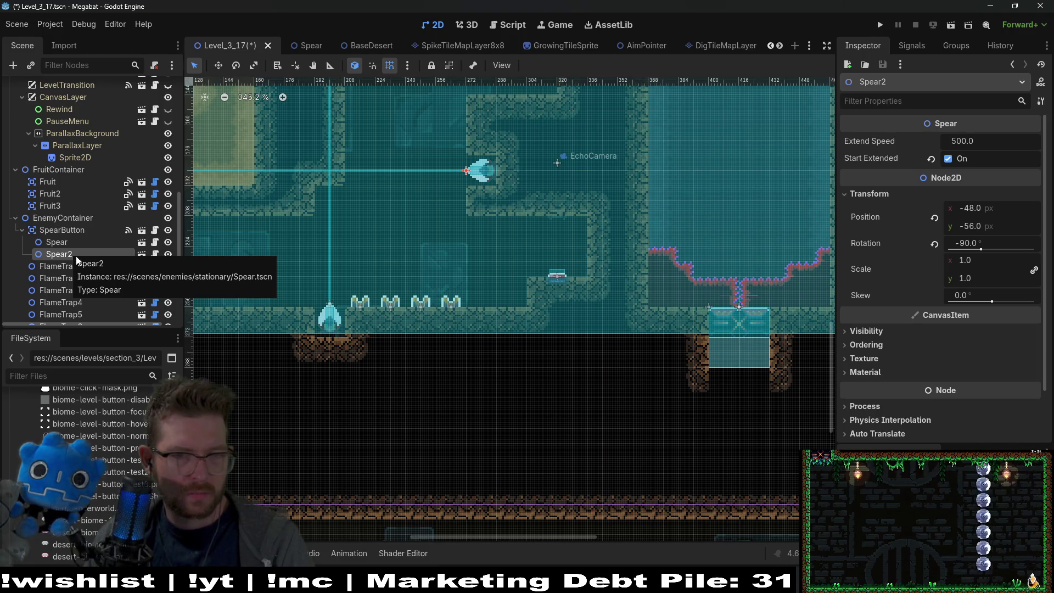
pyautogui.scroll(8, 81, 230)
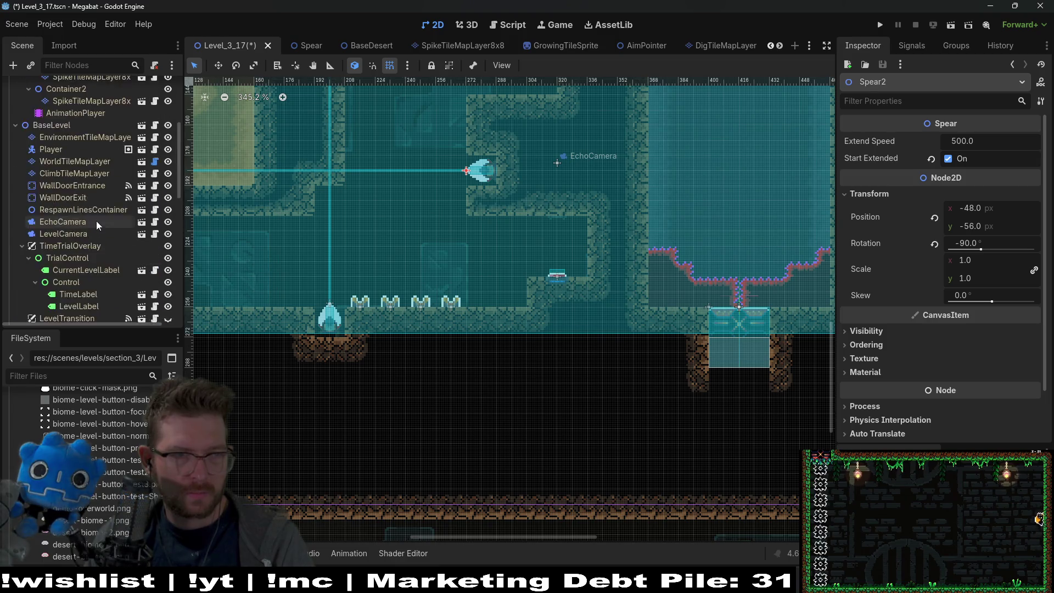
pyautogui.scroll(3, 97, 221)
pyautogui.click(75, 249)
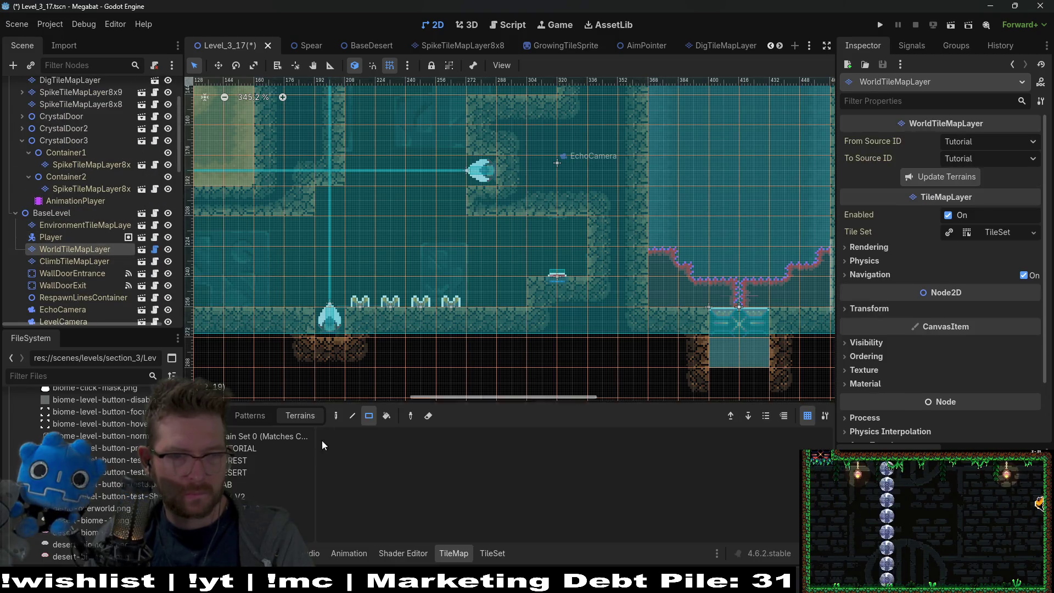
pyautogui.click(230, 474)
pyautogui.moveTo(510, 294); pyautogui.dragTo(466, 294)
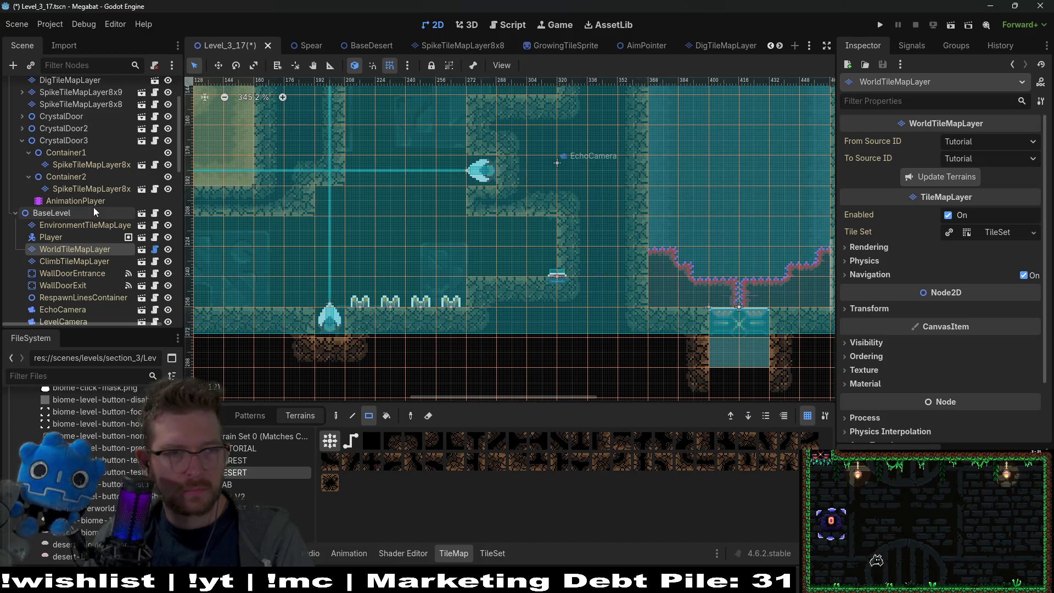
# - Move SpearButton 16 px left to 304, 240 and nudge Spear and Spear2 one step right
pyautogui.scroll(-10, 83, 228)
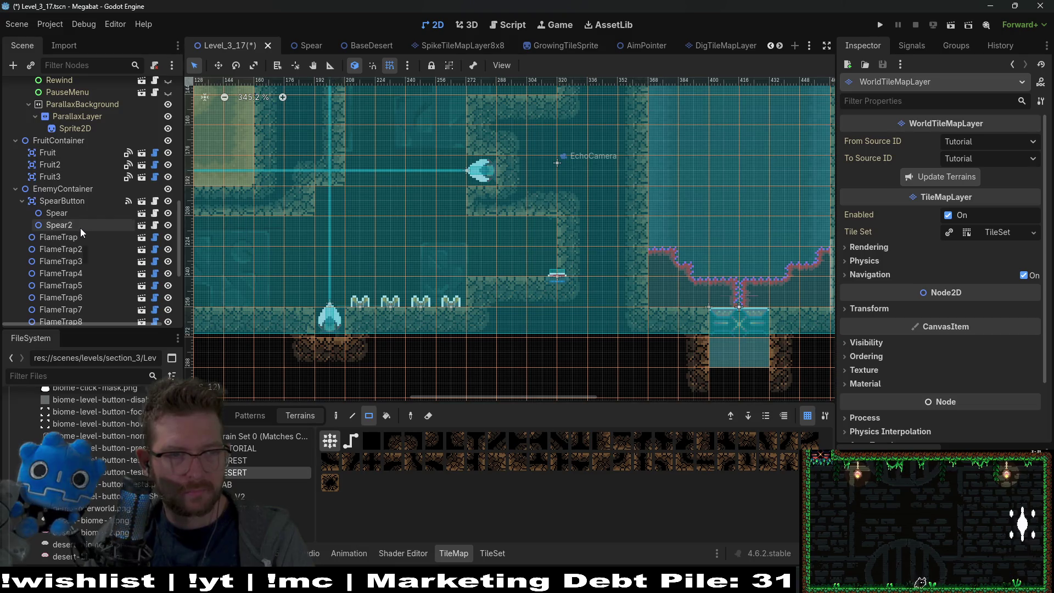
pyautogui.click(91, 226)
pyautogui.click(70, 214)
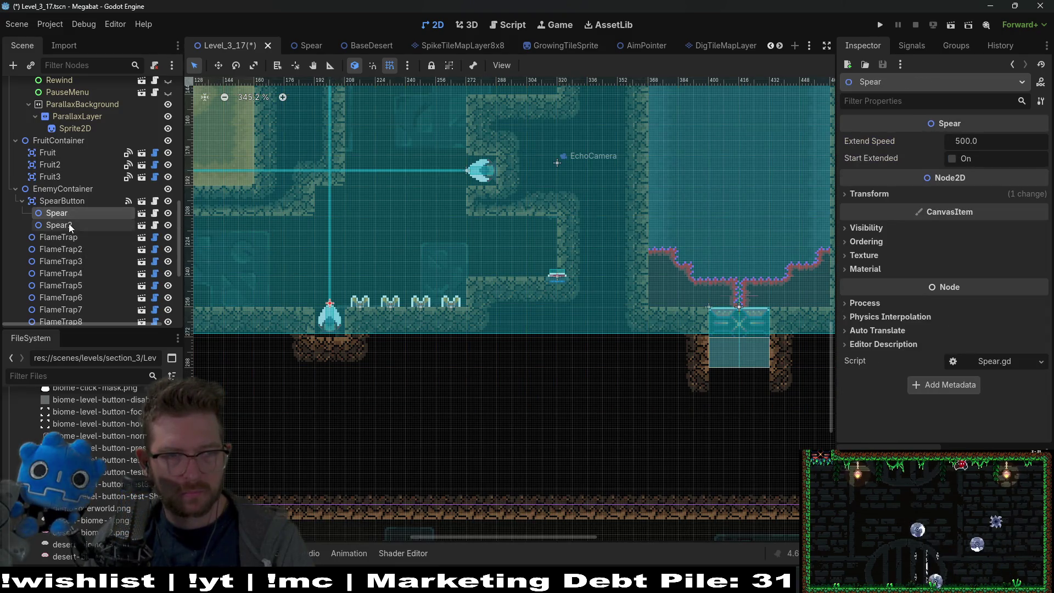
pyautogui.click(68, 224)
pyautogui.click(76, 201)
pyautogui.press('w')
pyautogui.press('Left')
pyautogui.press('Left')
pyautogui.press('Left')
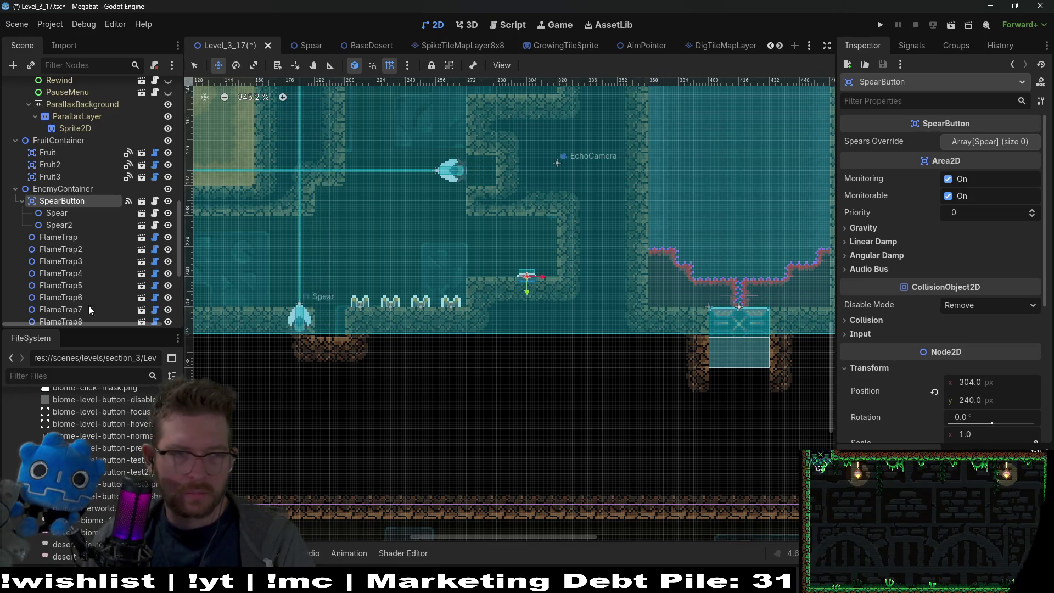
pyautogui.click(57, 213)
pyautogui.keyDown('shift'); pyautogui.click(73, 224); pyautogui.keyUp('shift')
pyautogui.press('Right')
pyautogui.press('Right')
pyautogui.press('Right')
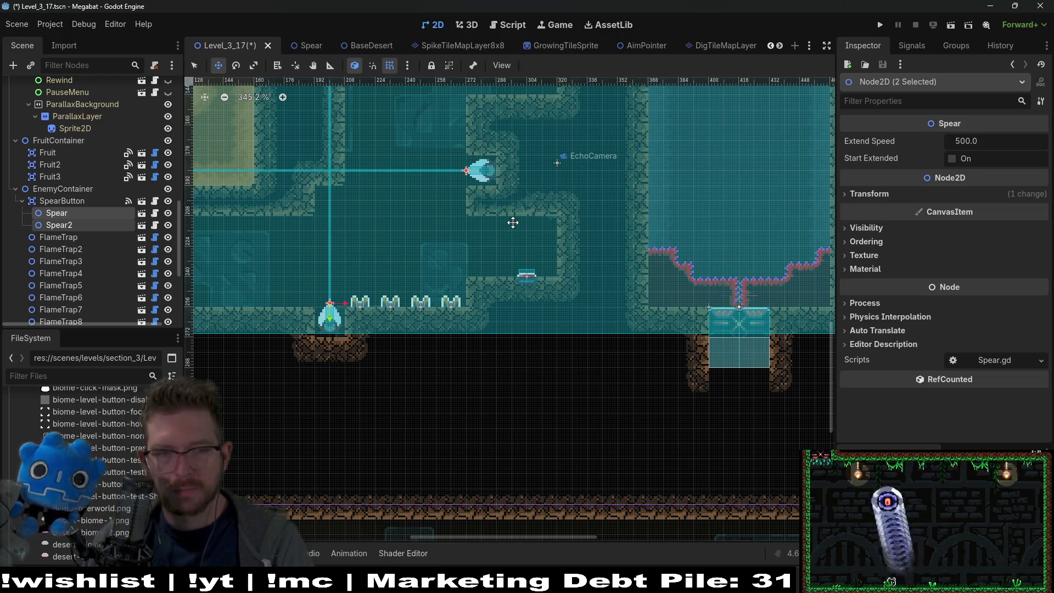
# - Save the Level_3_17 scene
pyautogui.scroll(-2, 516, 222)
pyautogui.hotkey('ctrl', 's')
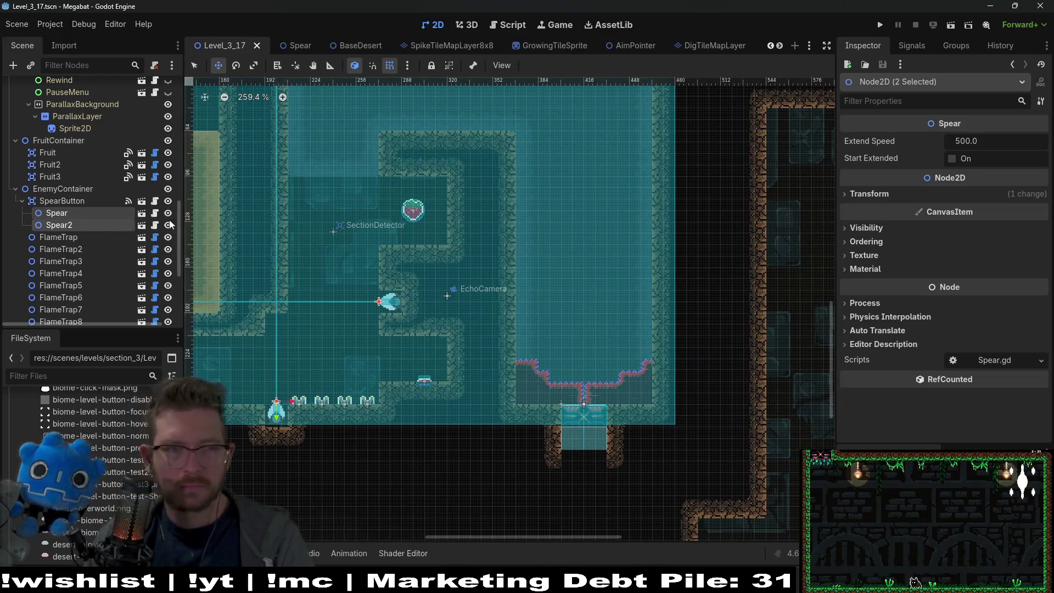
pyautogui.scroll(10, 69, 188)
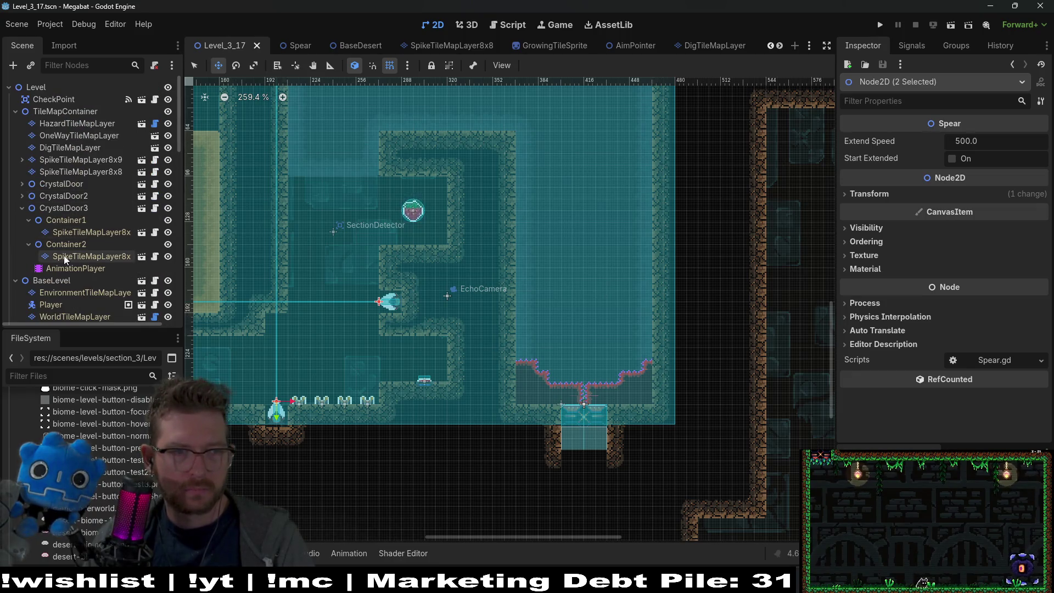
pyautogui.click(64, 256)
# - Instantiate DoorCrystalKey under CrystalDoor3 and place it in the upper room's top-left
pyautogui.click(55, 212)
pyautogui.rightClick(55, 212)
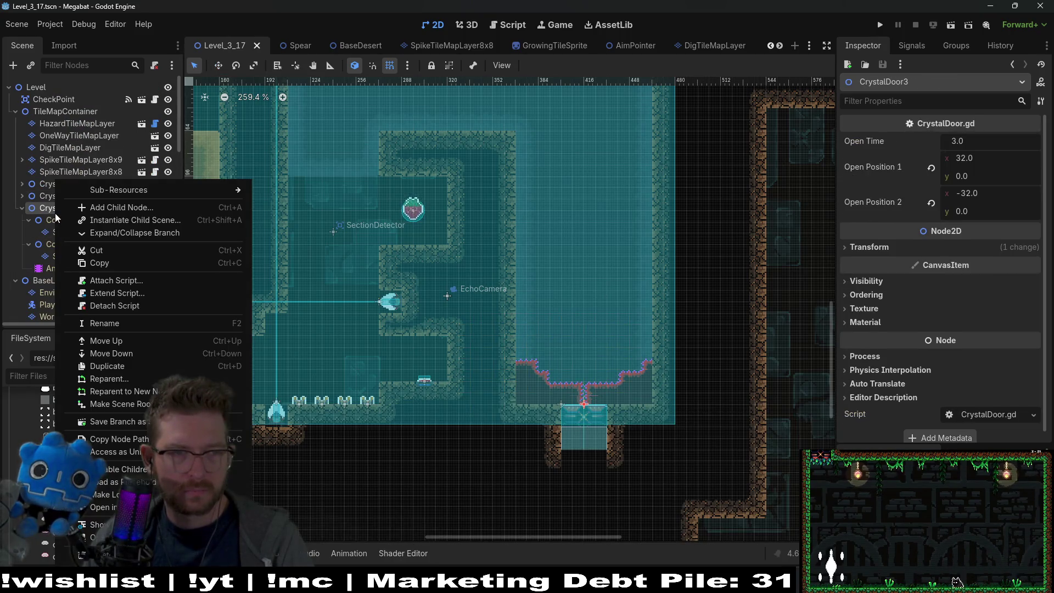
pyautogui.press('Escape')
pyautogui.hotkey('ctrl', 'shift', 'a')
pyautogui.write('cr')
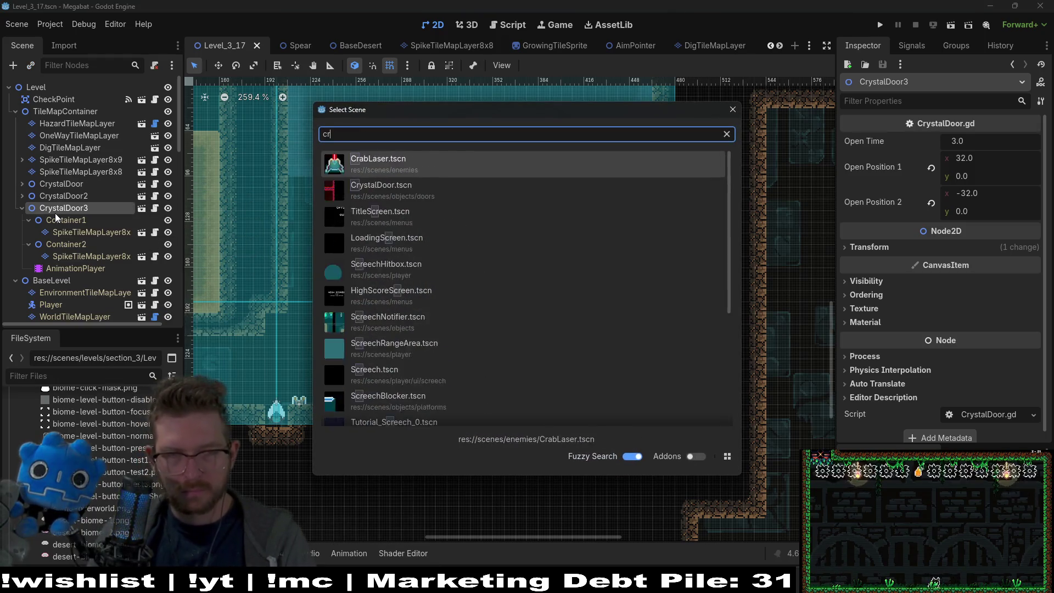
pyautogui.write('ystalkeyu')
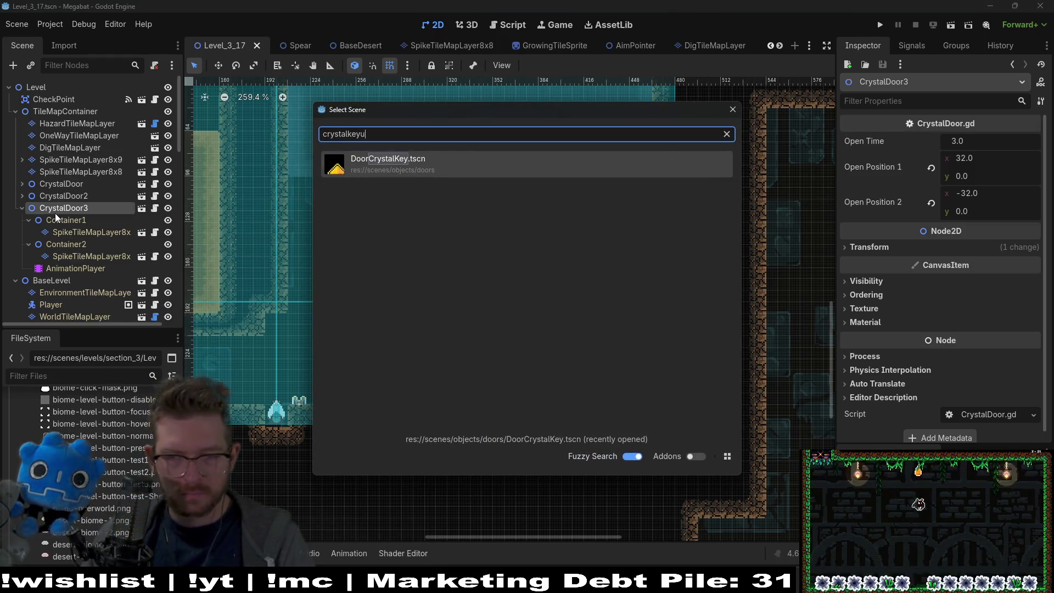
pyautogui.press('Return')
pyautogui.press('w')
pyautogui.moveTo(579, 386); pyautogui.dragTo(611, 223)
pyautogui.scroll(3, 611, 224)
pyautogui.moveTo(582, 271)
pyautogui.mouseDown()
pyautogui.moveTo(403, 236)
pyautogui.moveTo(326, 171)
pyautogui.moveTo(514, 243)
pyautogui.mouseUp()
# - Duplicate the crystal key twice and place the third copy in the room's middle
pyautogui.scroll(4, 326, 160)
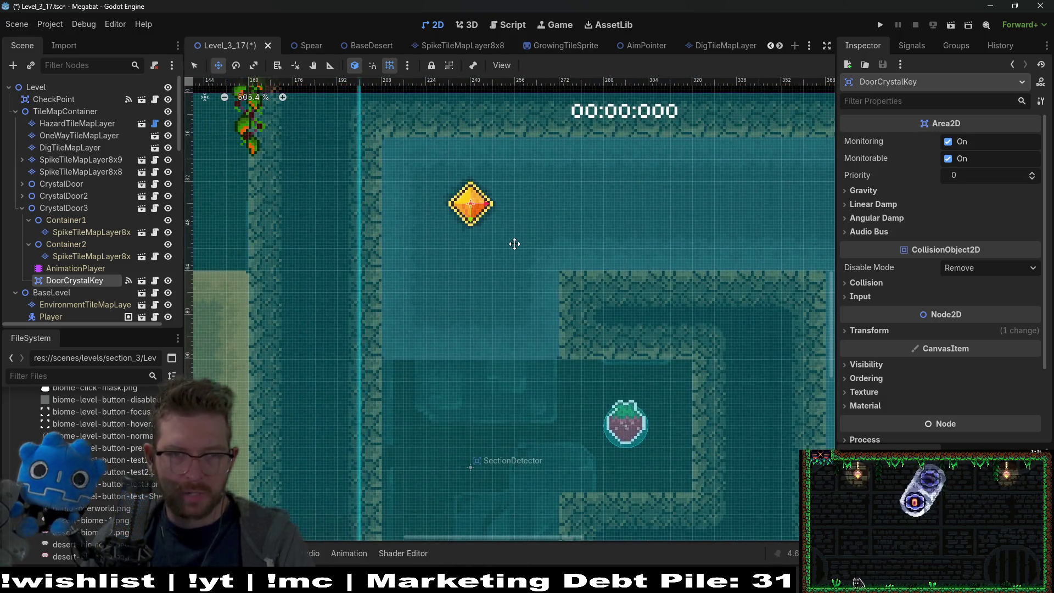
pyautogui.scroll(-3, 529, 257)
pyautogui.scroll(-1, 529, 256)
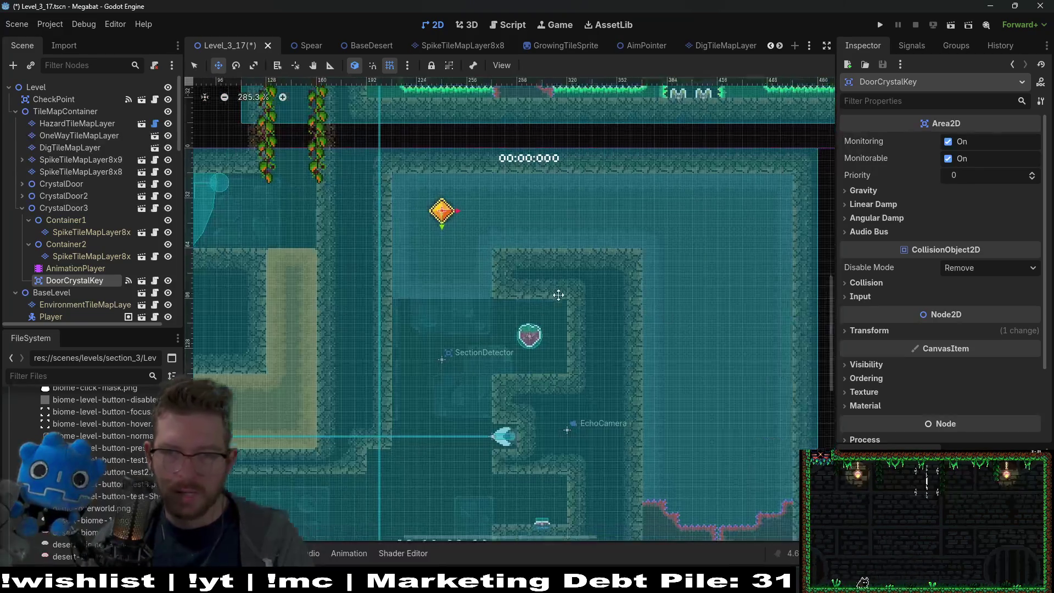
pyautogui.hotkey('ctrl', 'd')
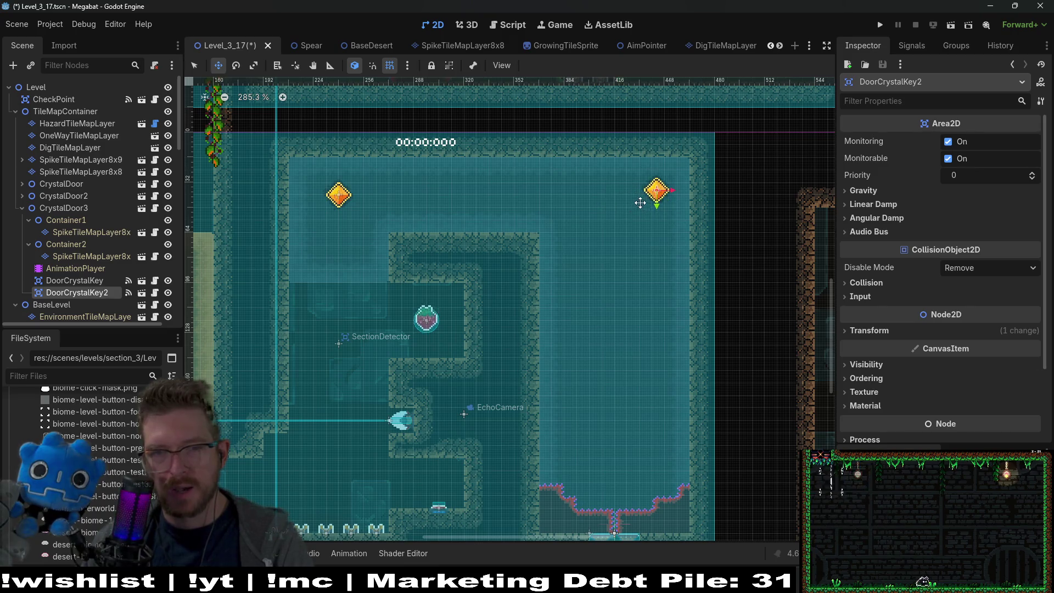
pyautogui.scroll(5, 654, 218)
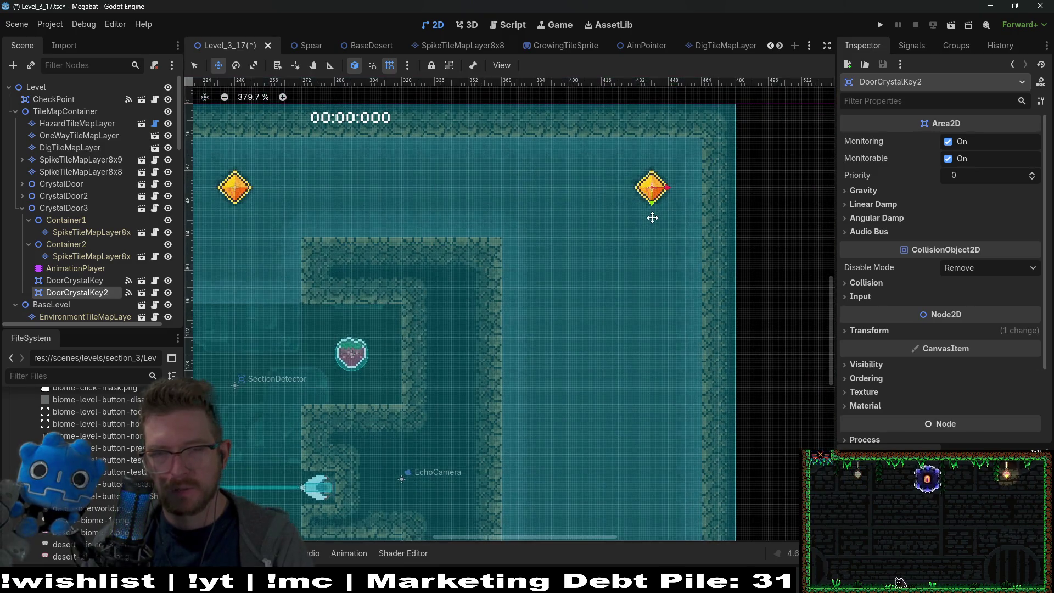
pyautogui.scroll(-4, 660, 212)
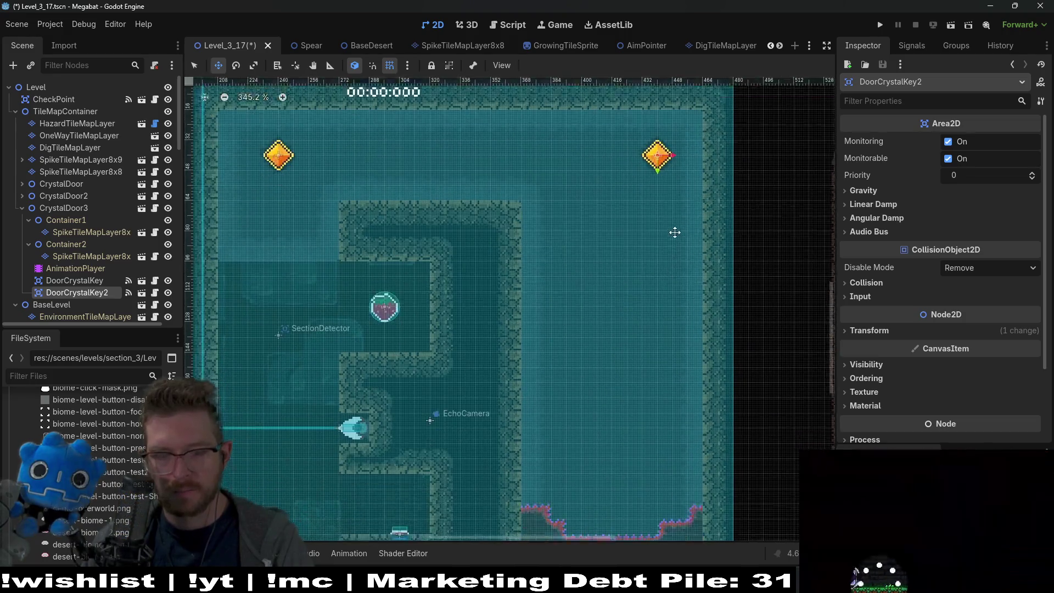
pyautogui.hotkey('ctrl', 'd')
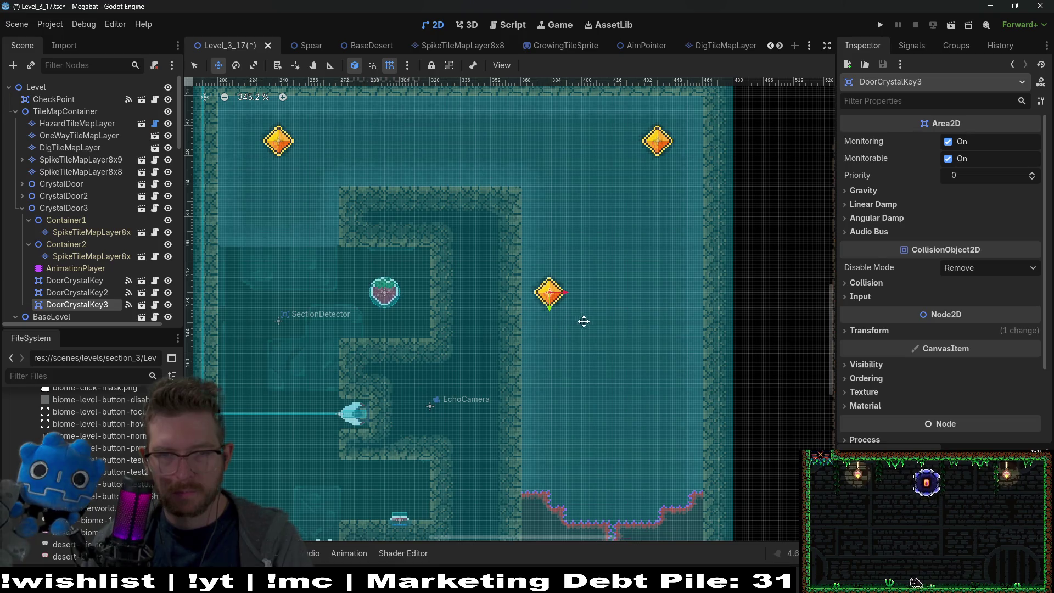
pyautogui.moveTo(575, 313)
pyautogui.mouseDown()
pyautogui.moveTo(599, 313)
pyautogui.moveTo(569, 309)
pyautogui.mouseUp()
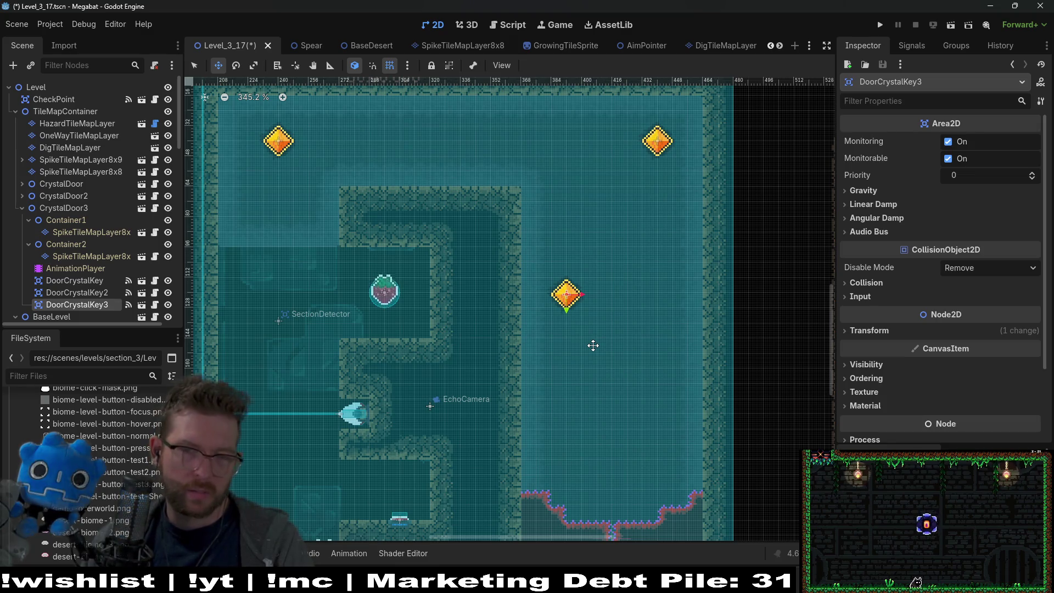
pyautogui.scroll(-3, 606, 329)
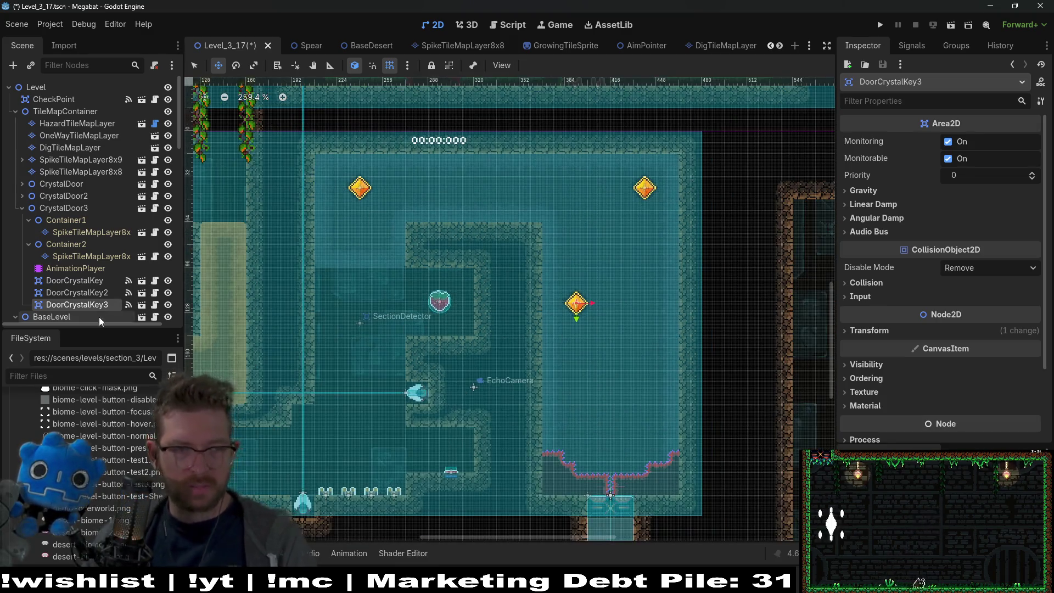
pyautogui.scroll(-3, 84, 288)
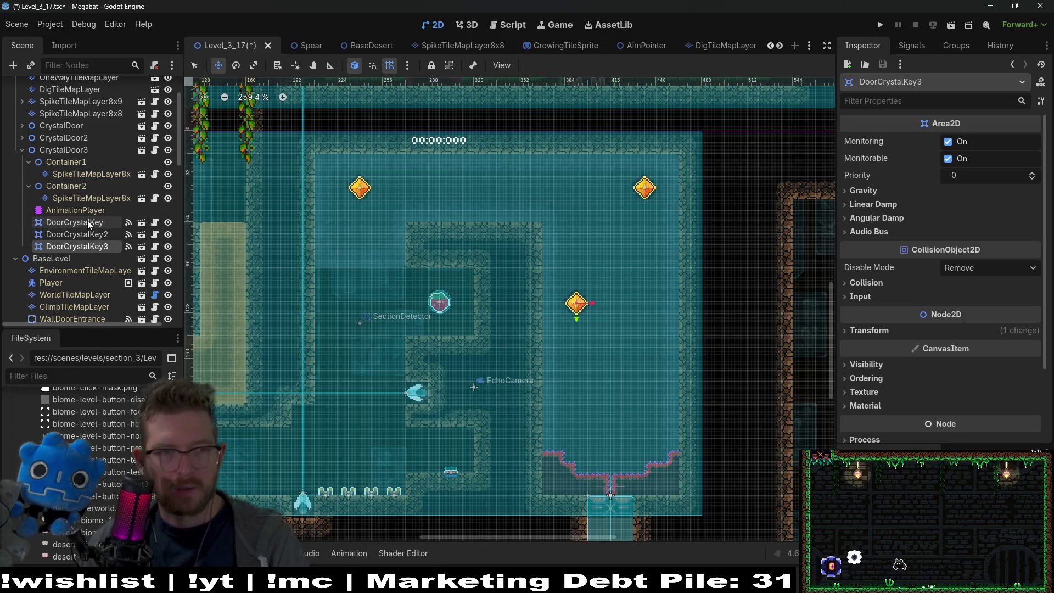
pyautogui.click(58, 151)
# - Set CrystalDoor3's Open Time to 1.5, save the level, and launch a playtest
pyautogui.click(979, 141)
pyautogui.write('1.5')
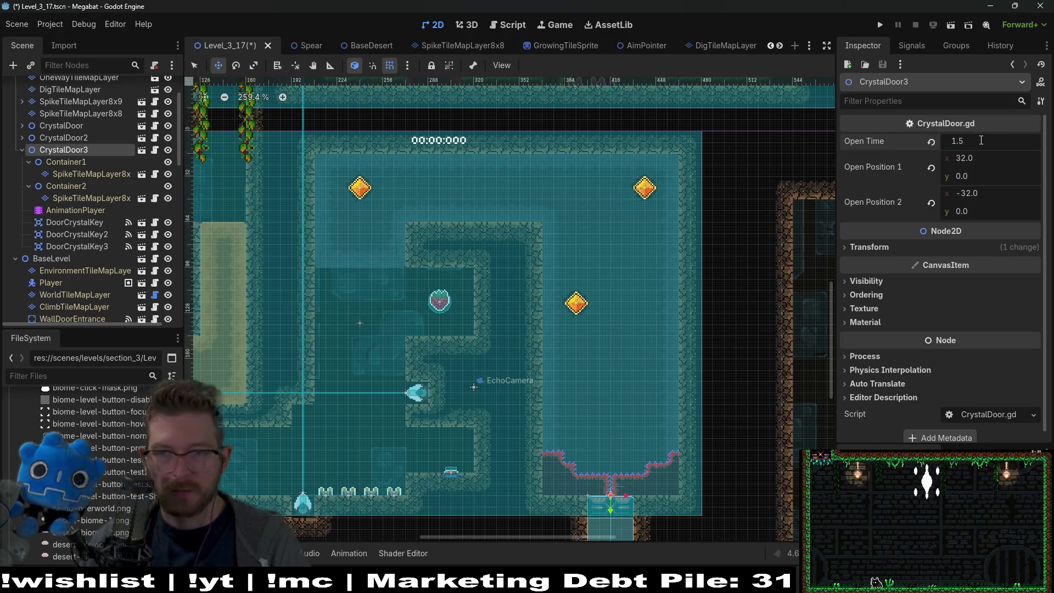
pyautogui.hotkey('ctrl', 's')
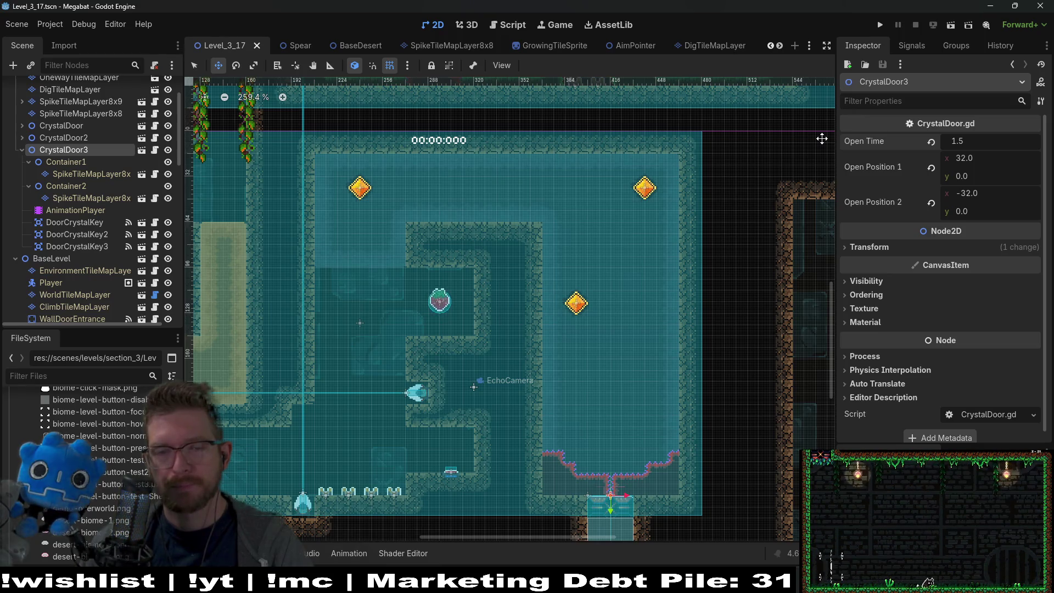
pyautogui.click(952, 23)
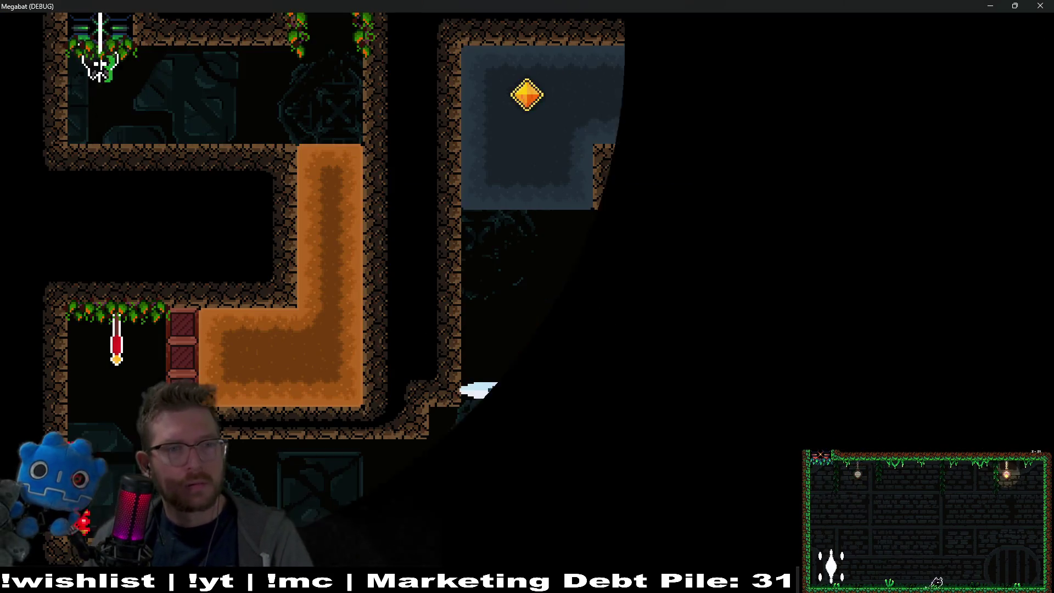
# - Skip to the next level and fly through the breakable blocks, collecting the central and top-right gems
pyautogui.press('n')
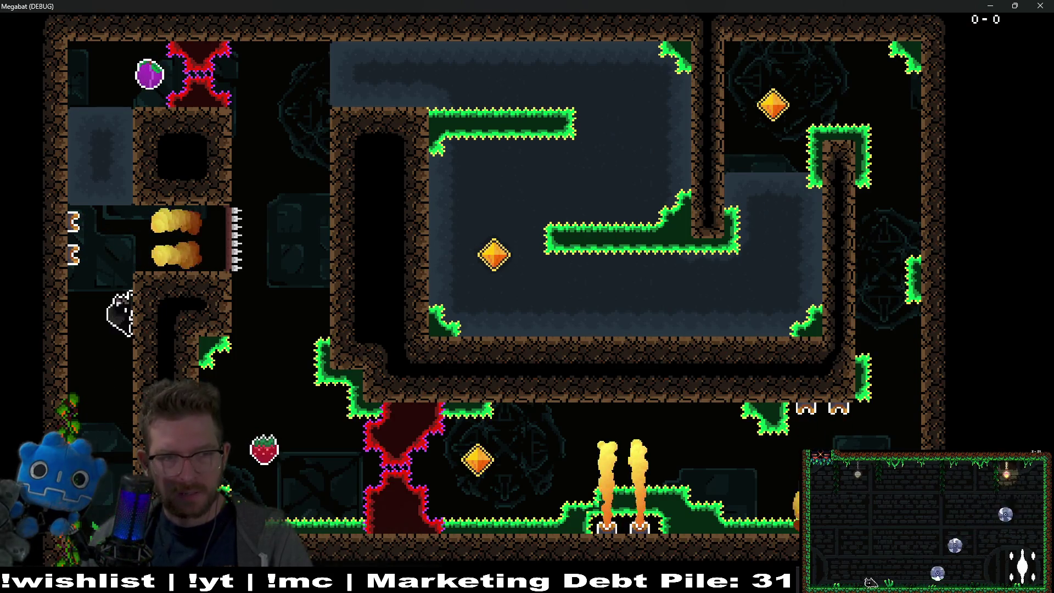
pyautogui.press('Up')
pyautogui.press('Right')
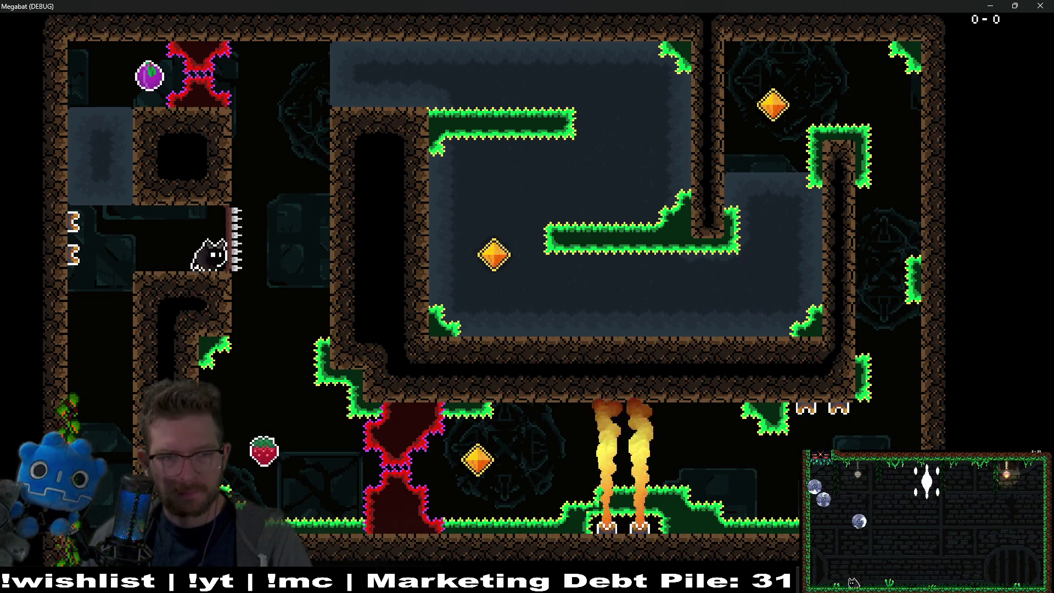
pyautogui.press('Up')
pyautogui.press('Right')
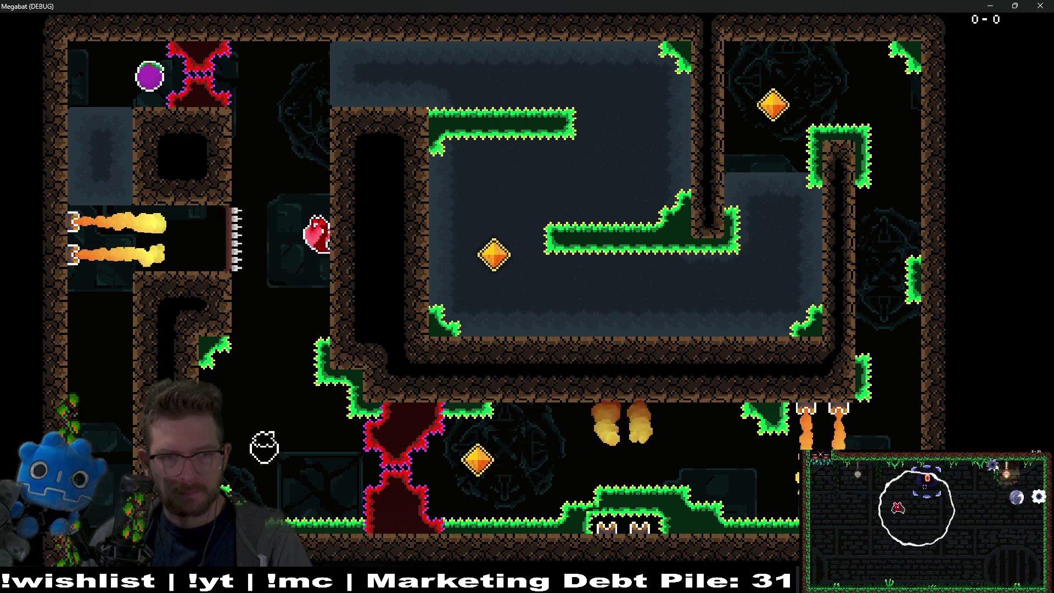
pyautogui.press('Down')
pyautogui.press('Left')
pyautogui.press('Down')
pyautogui.press('Right')
pyautogui.press('Up')
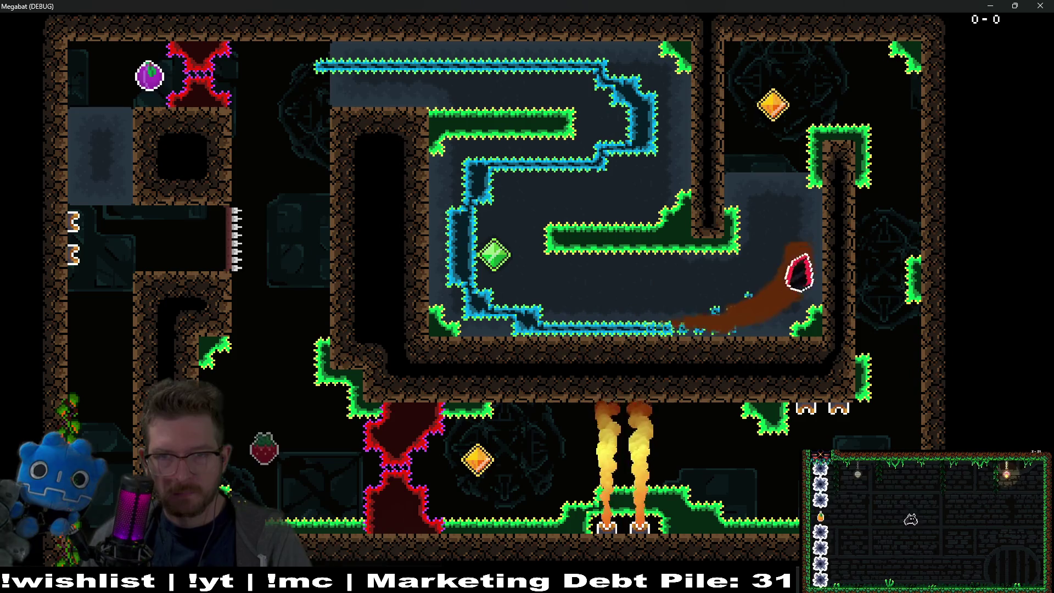
pyautogui.press('Left')
pyautogui.press('Right')
pyautogui.press('Down')
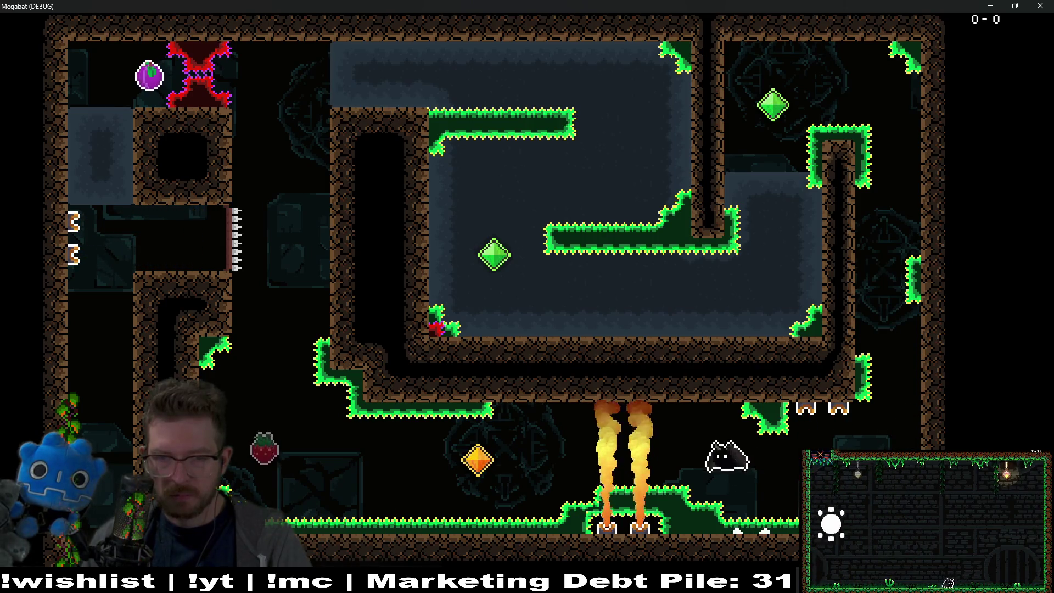
# - Collect the lower orange gem, strawberry and purple orb, then move the bat under the checkpoint flag
pyautogui.press('Left')
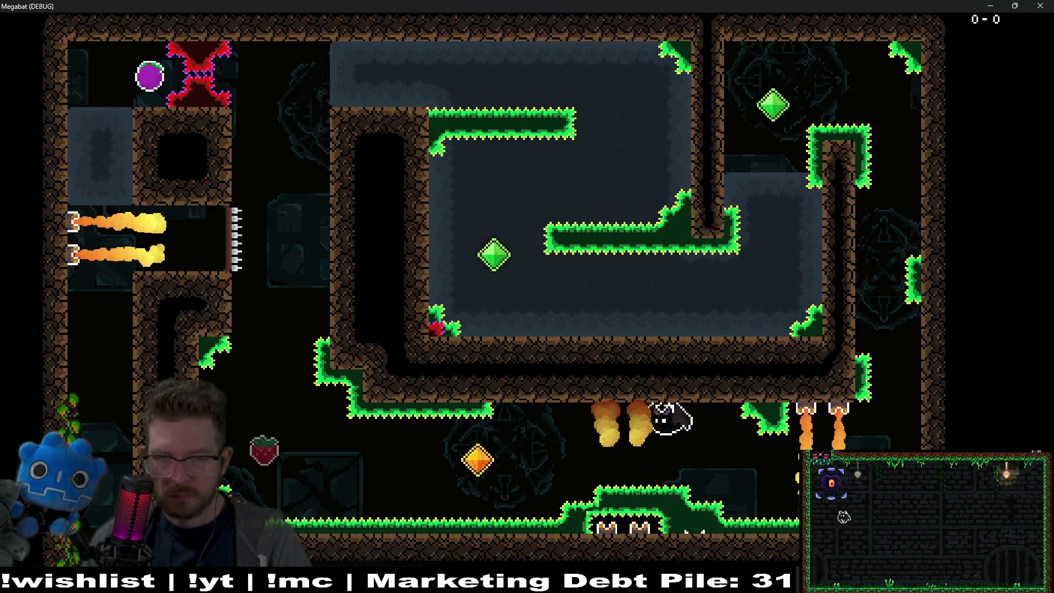
pyautogui.press('Left')
pyautogui.press('Up')
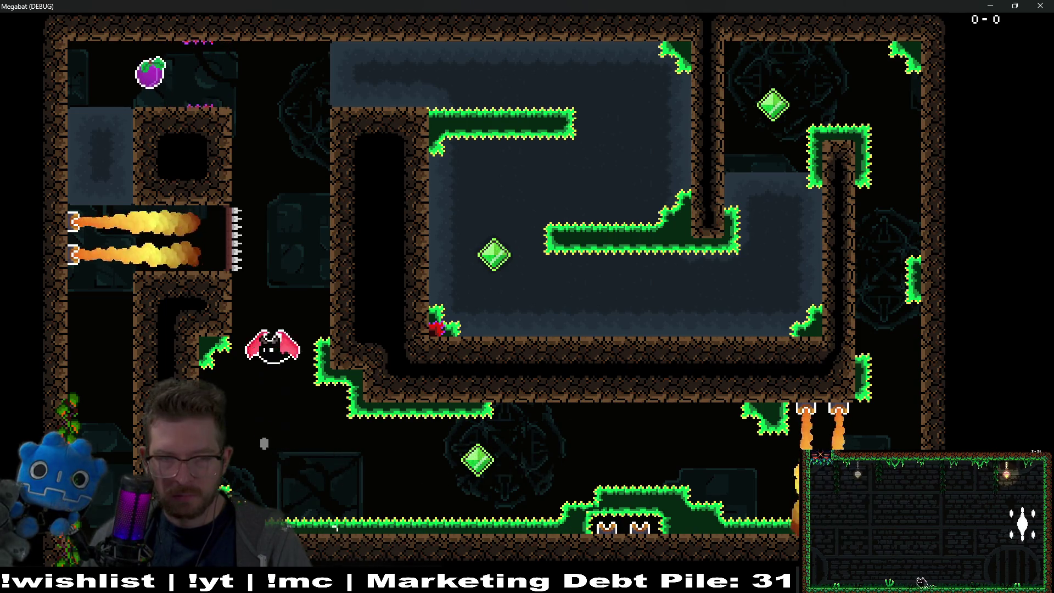
pyautogui.press('Left')
pyautogui.press('Down')
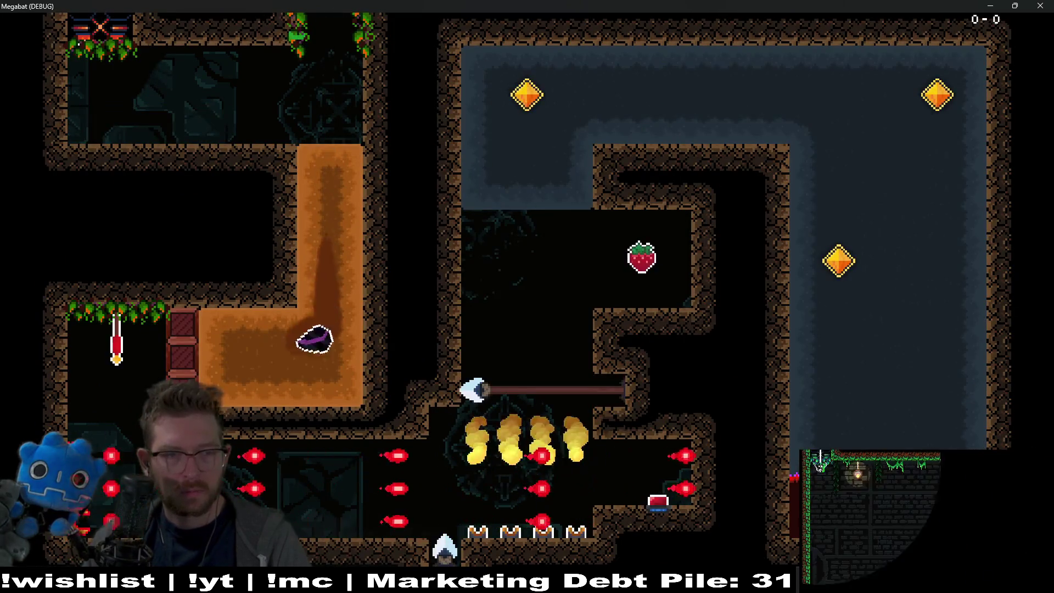
pyautogui.press('Left')
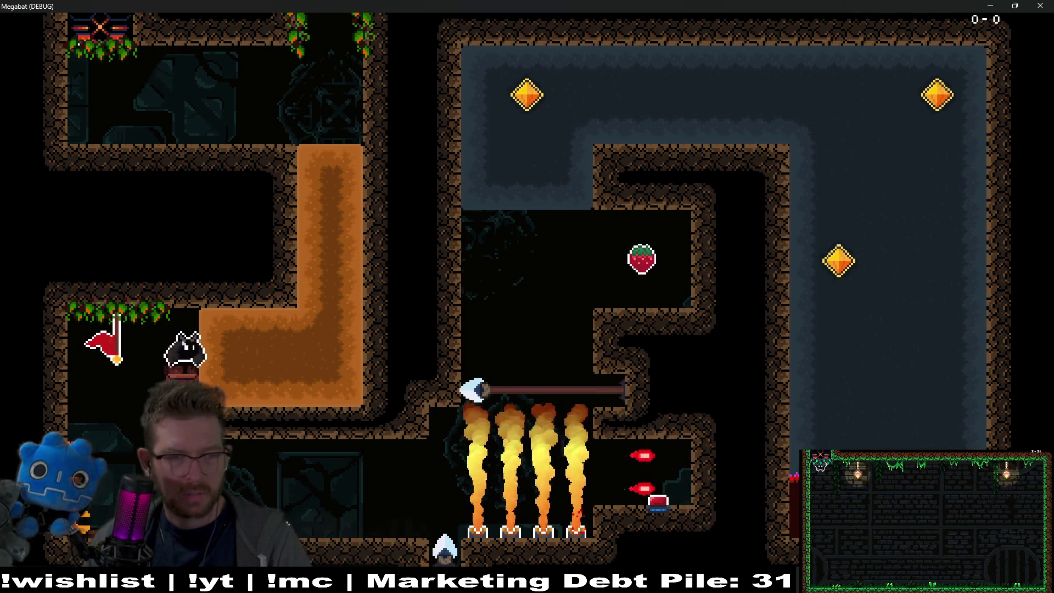
pyautogui.press('Left')
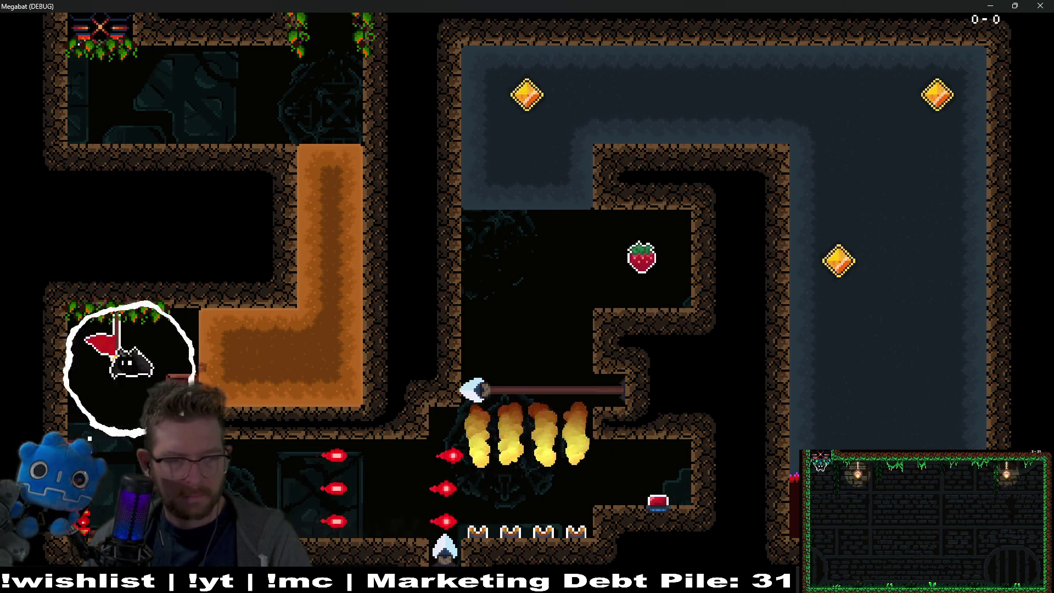
pyautogui.press('Right')
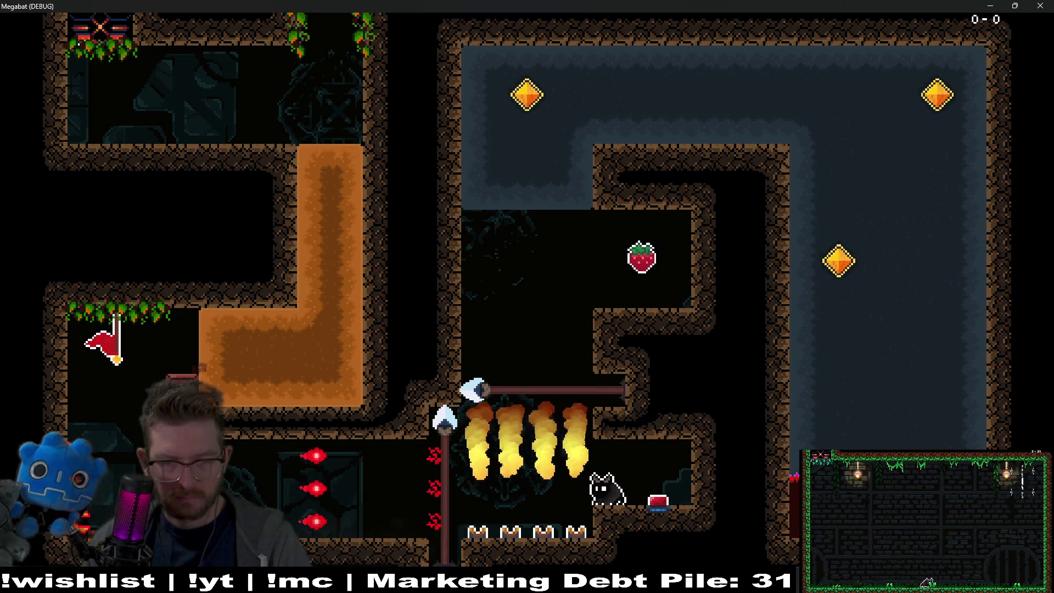
# - Grab the strawberry and upper gem, dash down the right shaft into the exit, and stop the session
pyautogui.press('space')
pyautogui.press('Left')
pyautogui.press('Right')
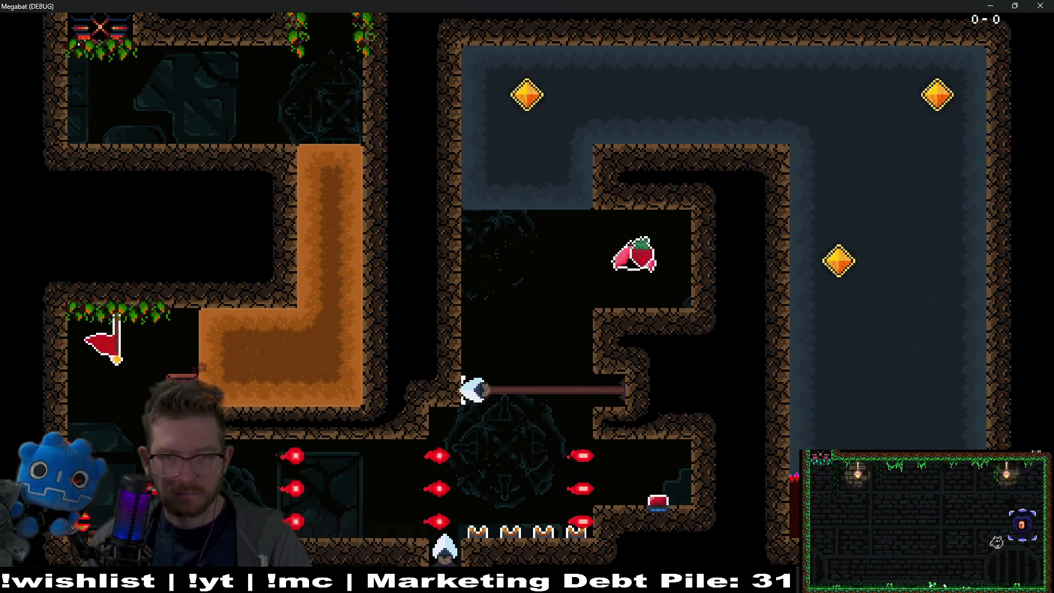
pyautogui.press('space')
pyautogui.press('Up')
pyautogui.press('Right')
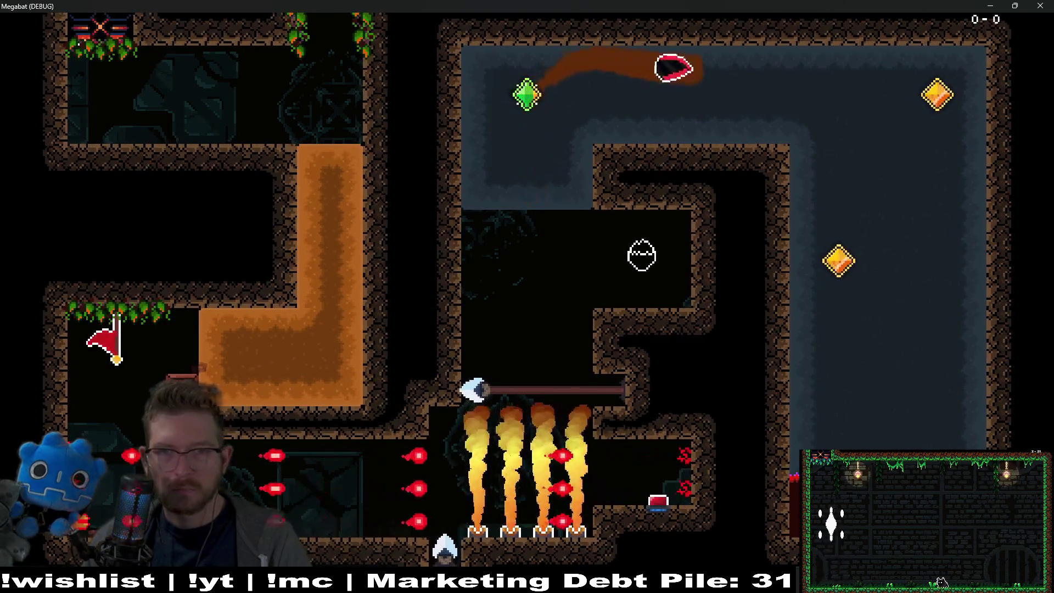
pyautogui.press('Down')
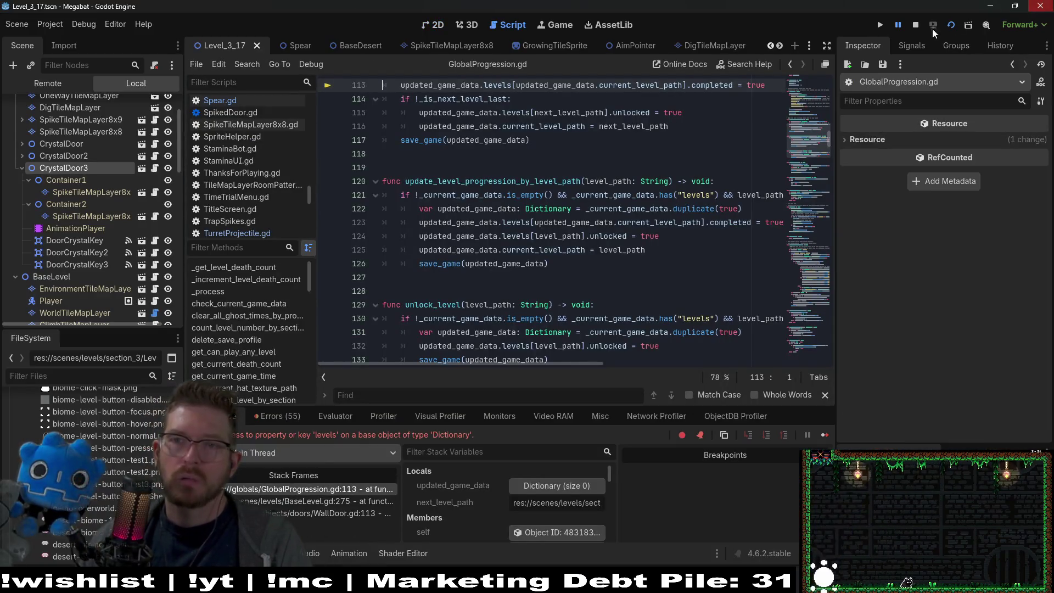
pyautogui.click(915, 25)
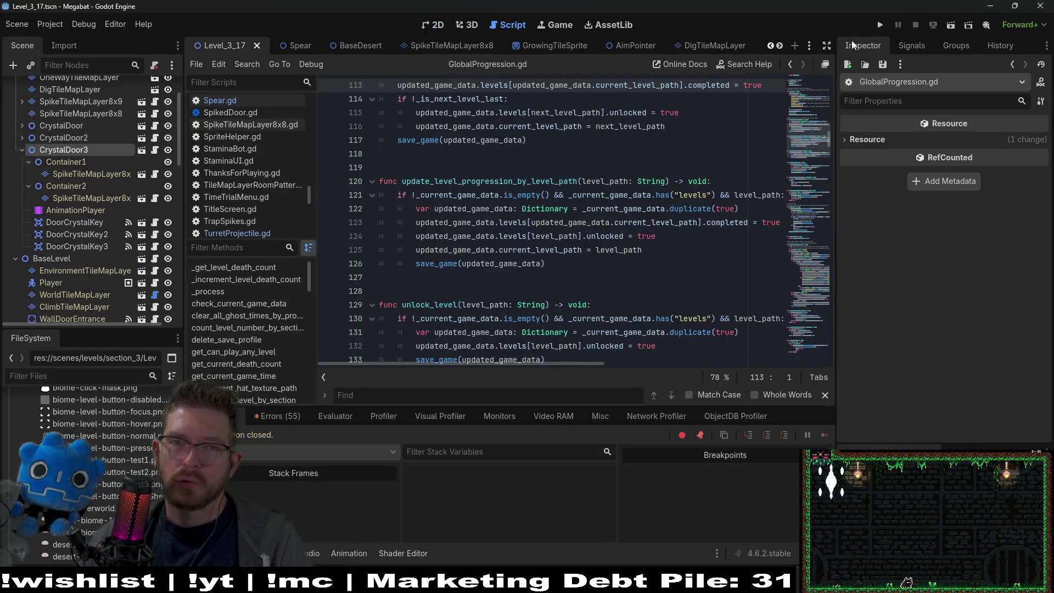
# - Return to the 2D view of Level_3_17 and check the Dig, OneWay and Hazard tile map layers
pyautogui.click(425, 25)
pyautogui.scroll(-1, 653, 309)
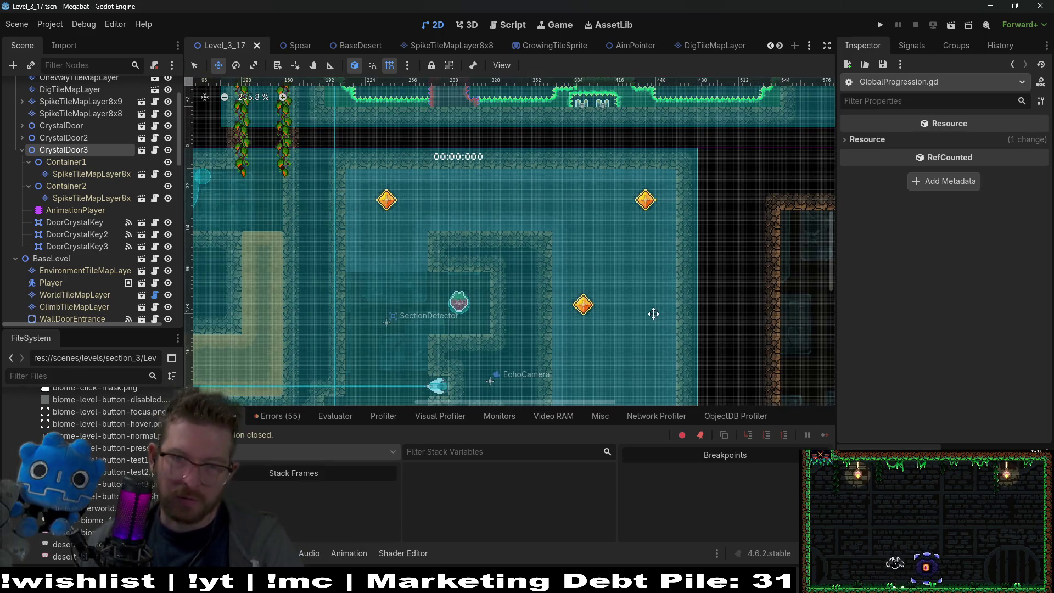
pyautogui.moveTo(651, 312); pyautogui.dragTo(698, 192)
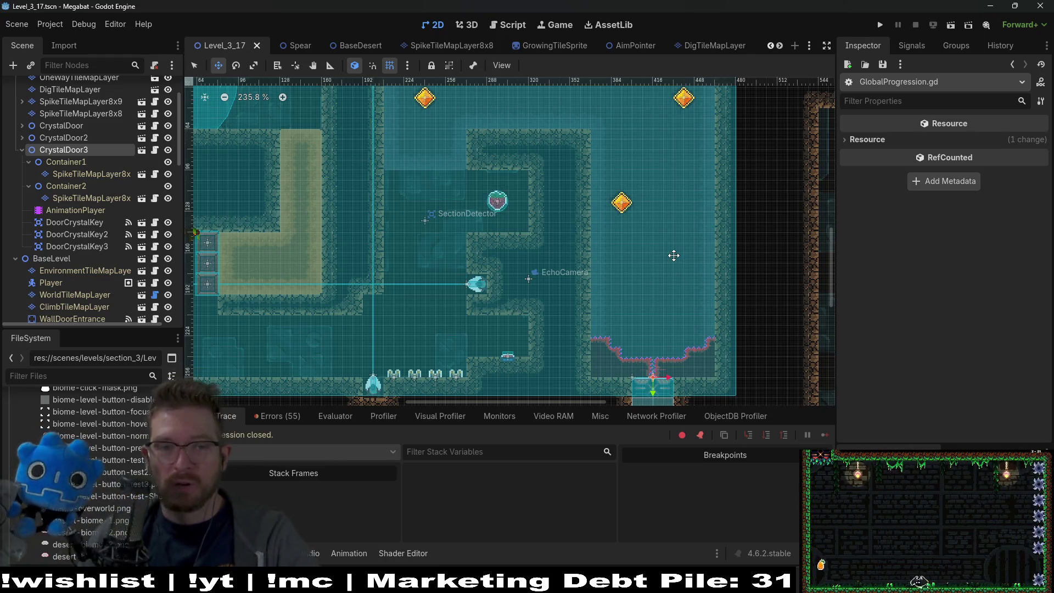
pyautogui.scroll(3, 106, 165)
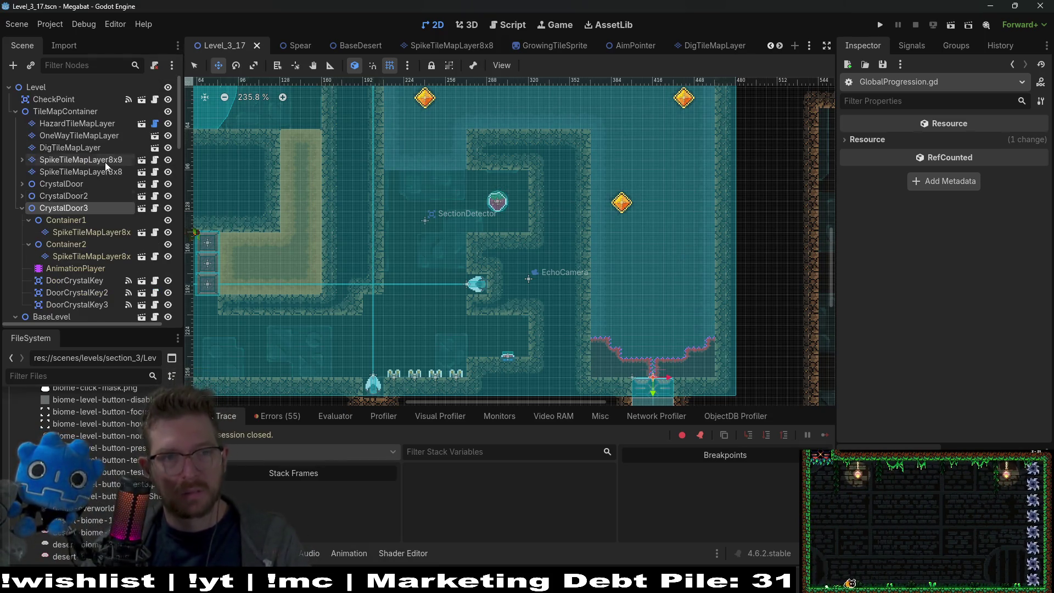
pyautogui.click(107, 146)
pyautogui.click(115, 136)
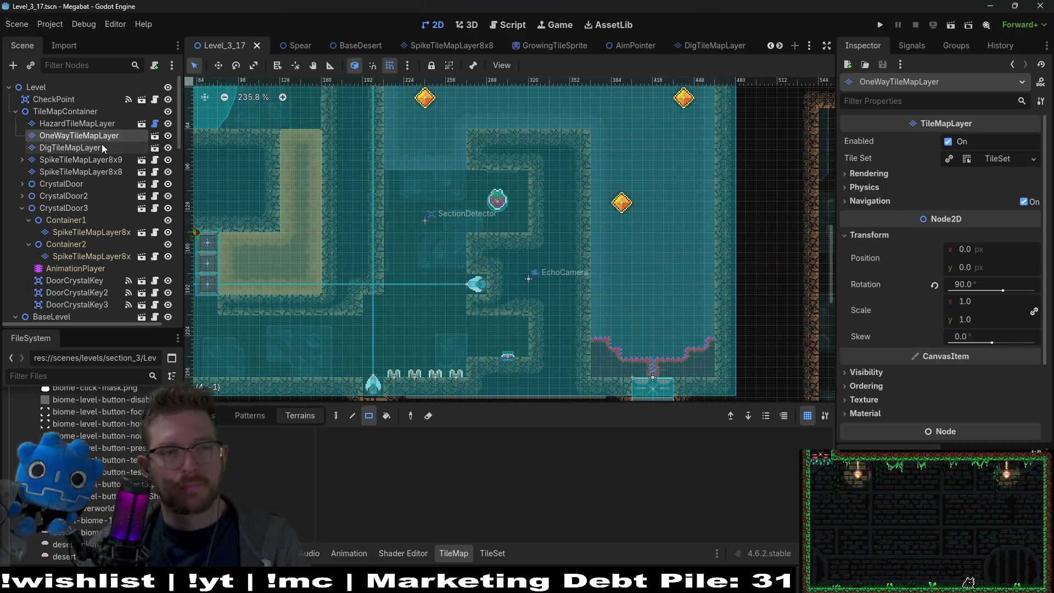
pyautogui.click(92, 127)
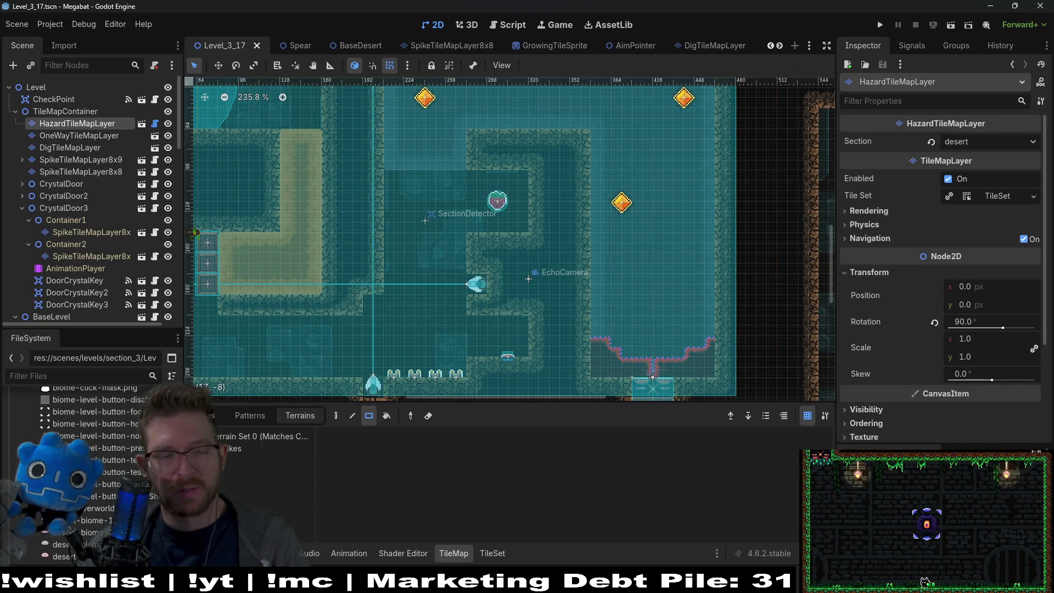
# - Clear the debugger's Errors list
pyautogui.click(282, 416)
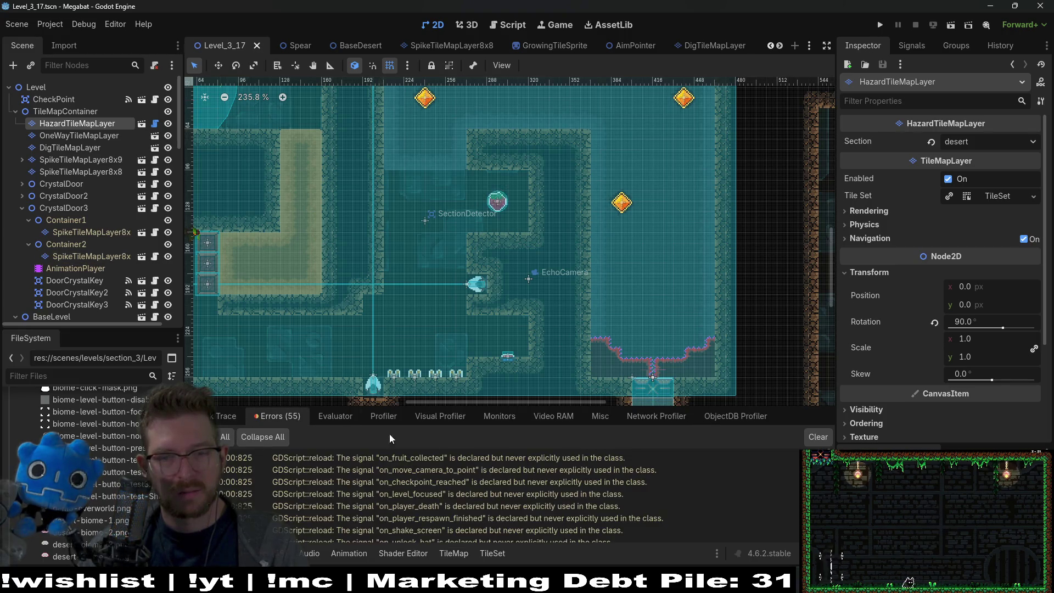
pyautogui.click(809, 436)
pyautogui.scroll(-2, 458, 256)
pyautogui.scroll(-3, 461, 256)
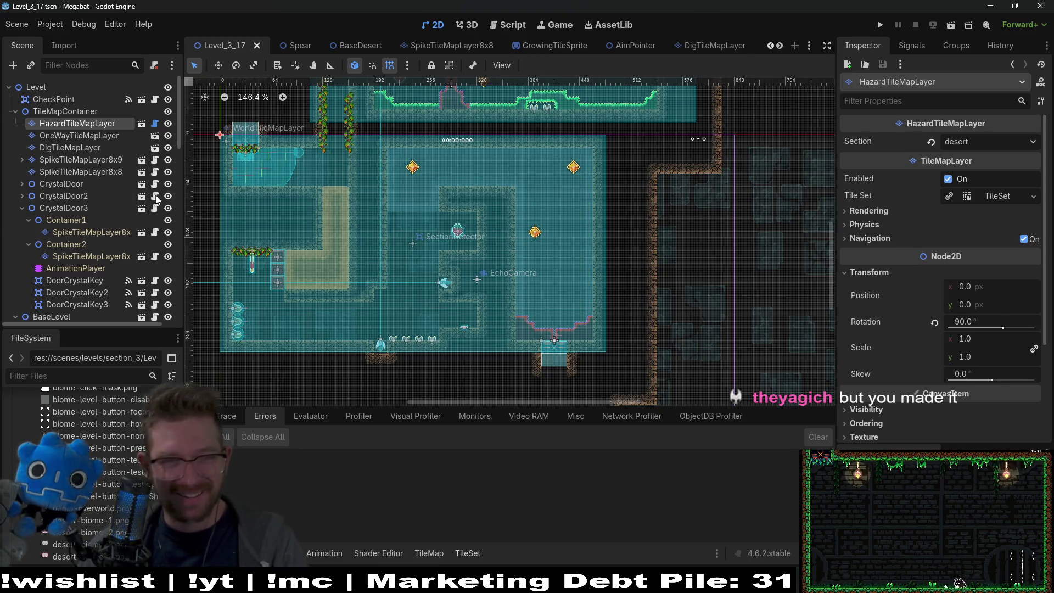
# - Rename the SpikeTileMapLayer8x9 layer to SpikeTileMapLayer8x8_2
pyautogui.click(94, 160)
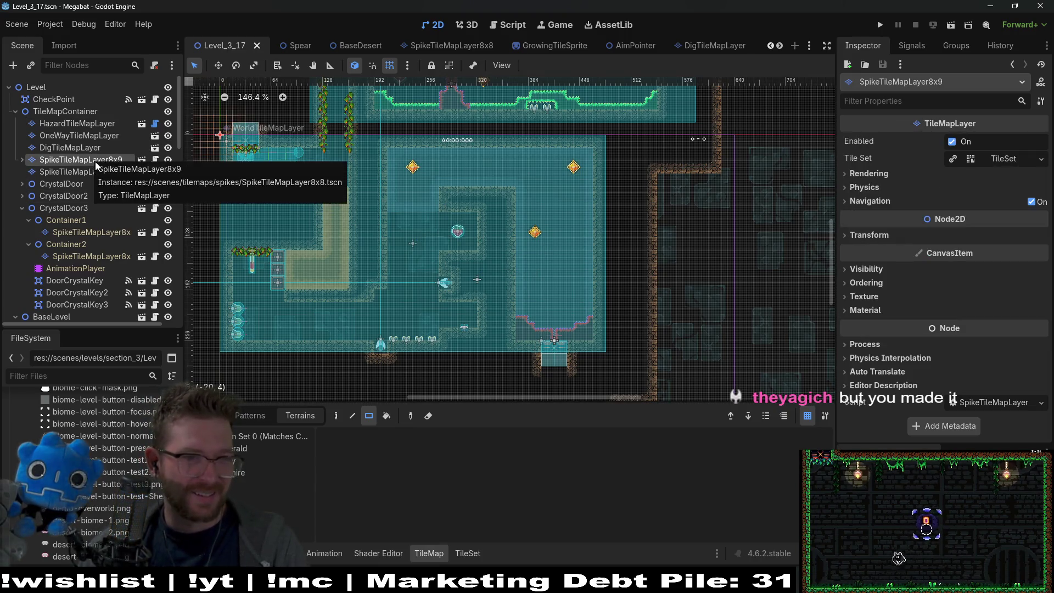
pyautogui.doubleClick(122, 160)
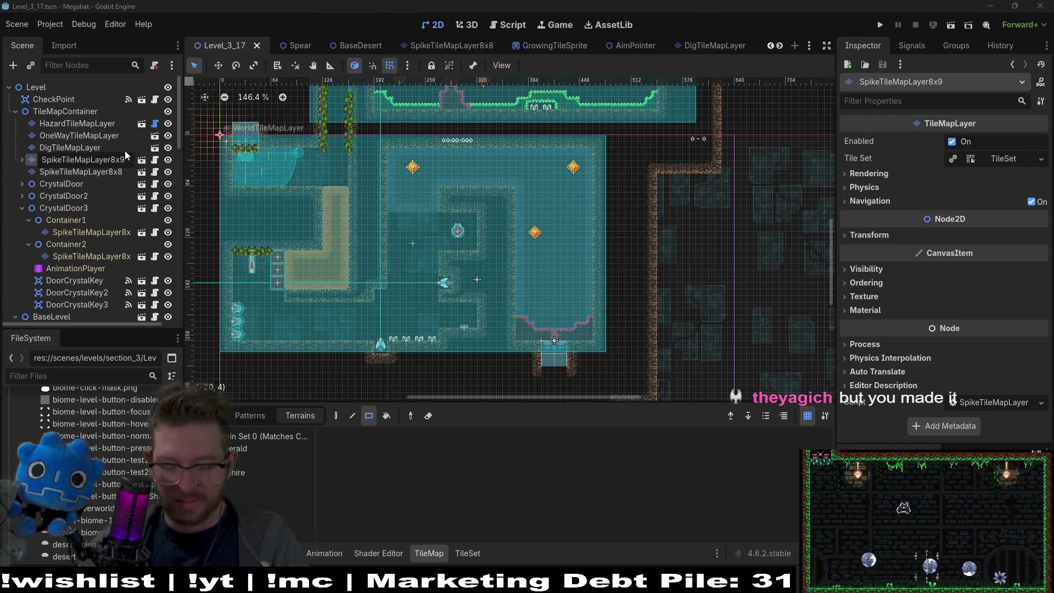
pyautogui.write('x')
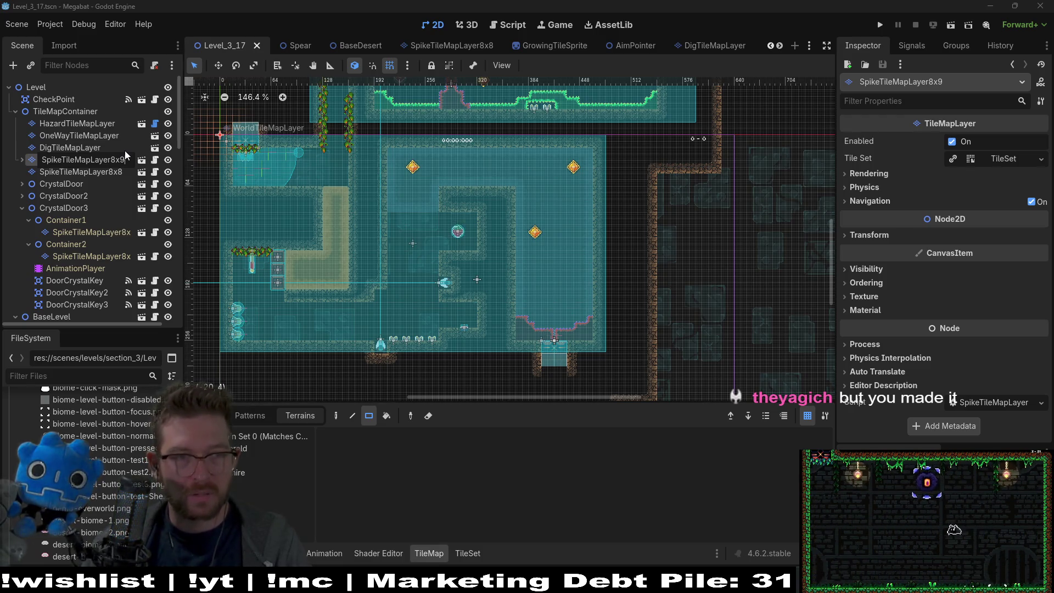
pyautogui.write('8_2')
pyautogui.press('Return')
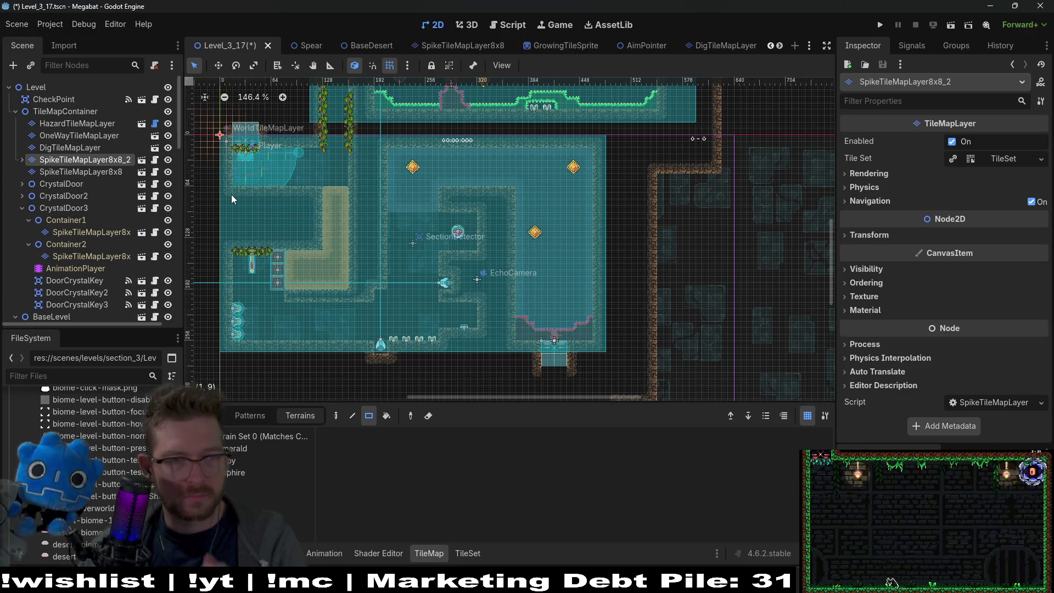
# - Reorder the spike layers so SpikeTileMapLayer8x8_2 sits above SpikeTileMapLayer8x8
pyautogui.moveTo(86, 160); pyautogui.dragTo(71, 177)
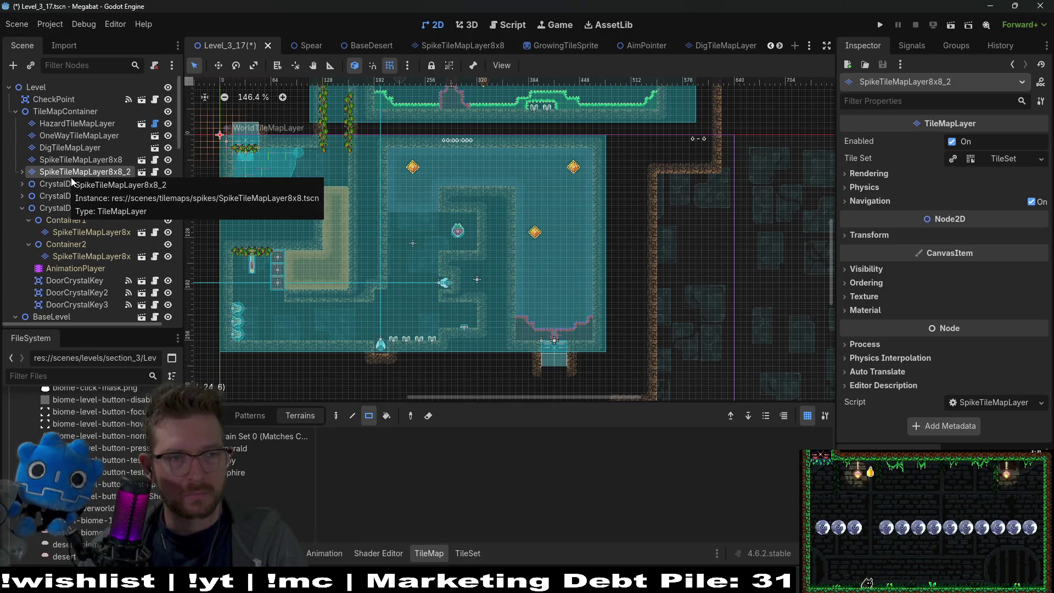
pyautogui.scroll(-2, 459, 209)
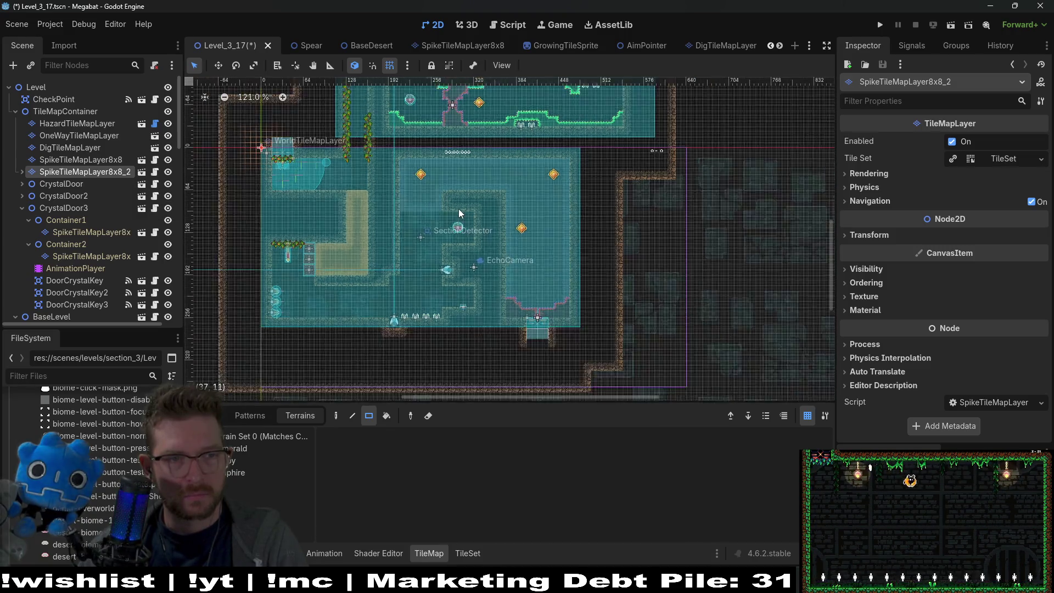
pyautogui.click(125, 159)
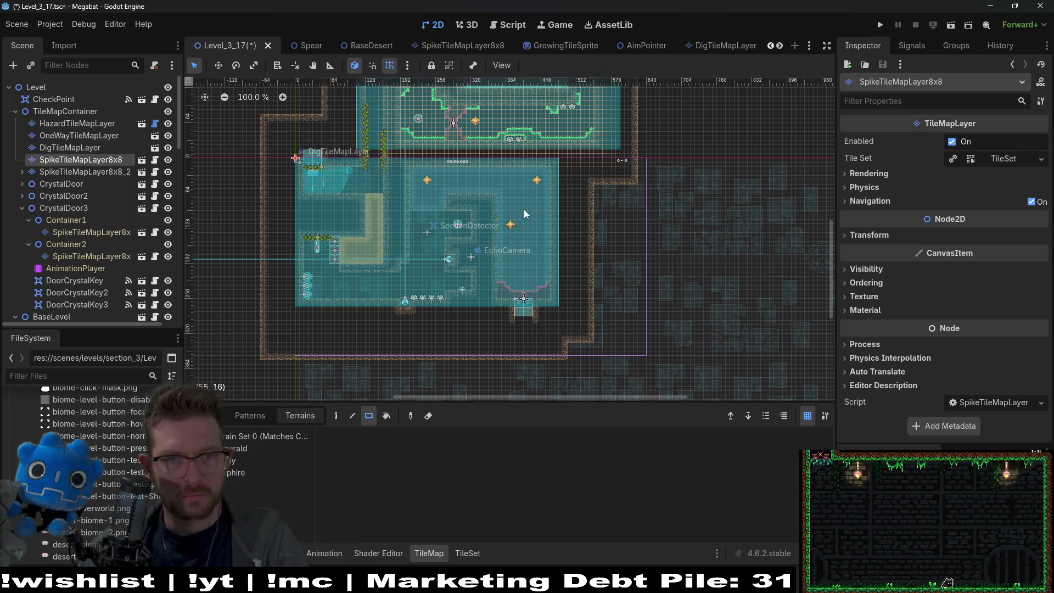
pyautogui.moveTo(523, 210); pyautogui.dragTo(515, 261)
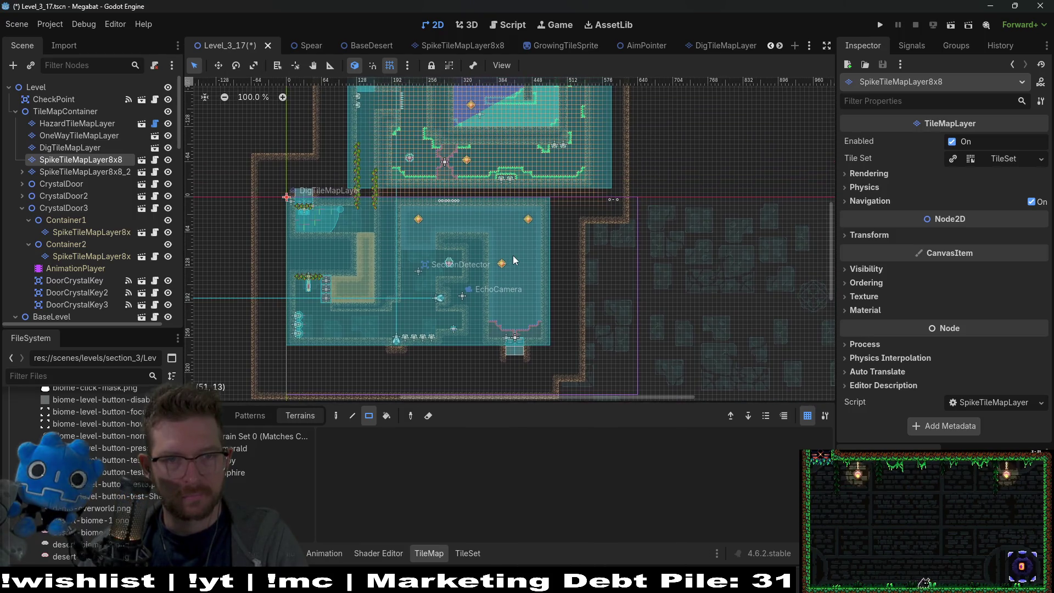
pyautogui.click(98, 170)
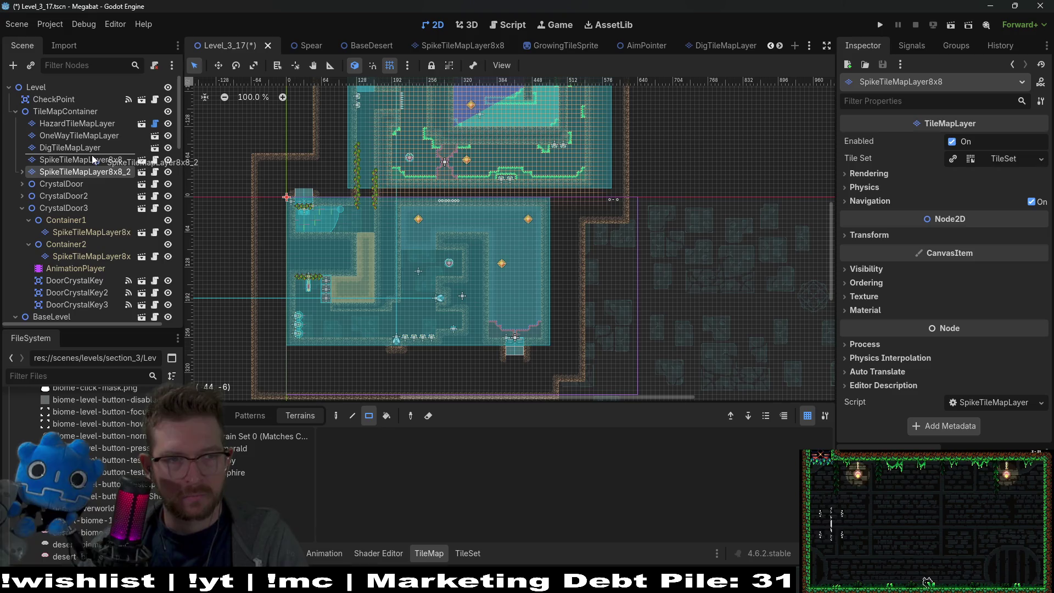
pyautogui.moveTo(92, 156); pyautogui.dragTo(92, 157)
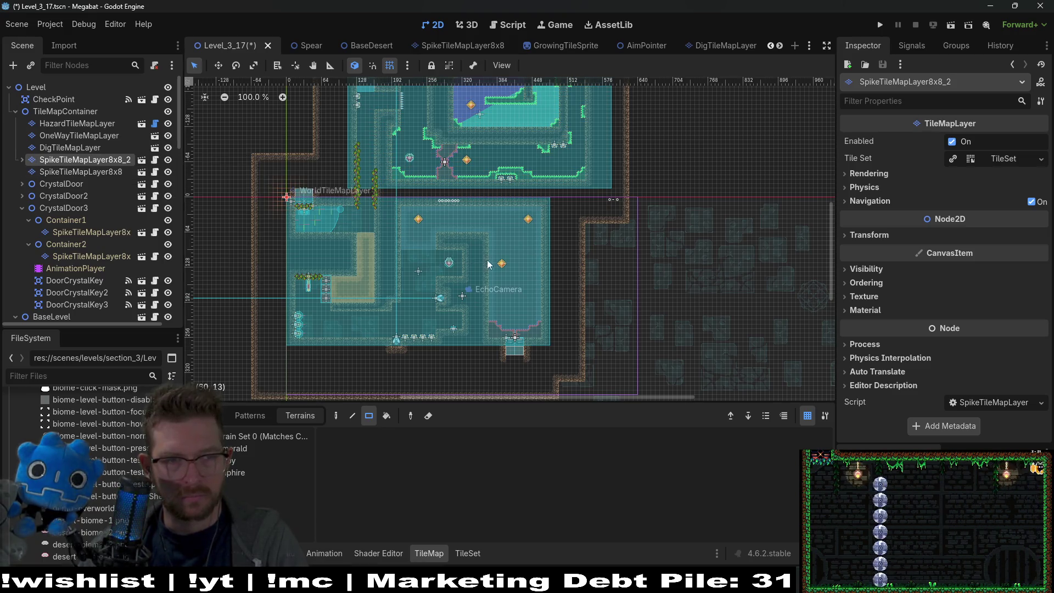
pyautogui.scroll(3, 504, 313)
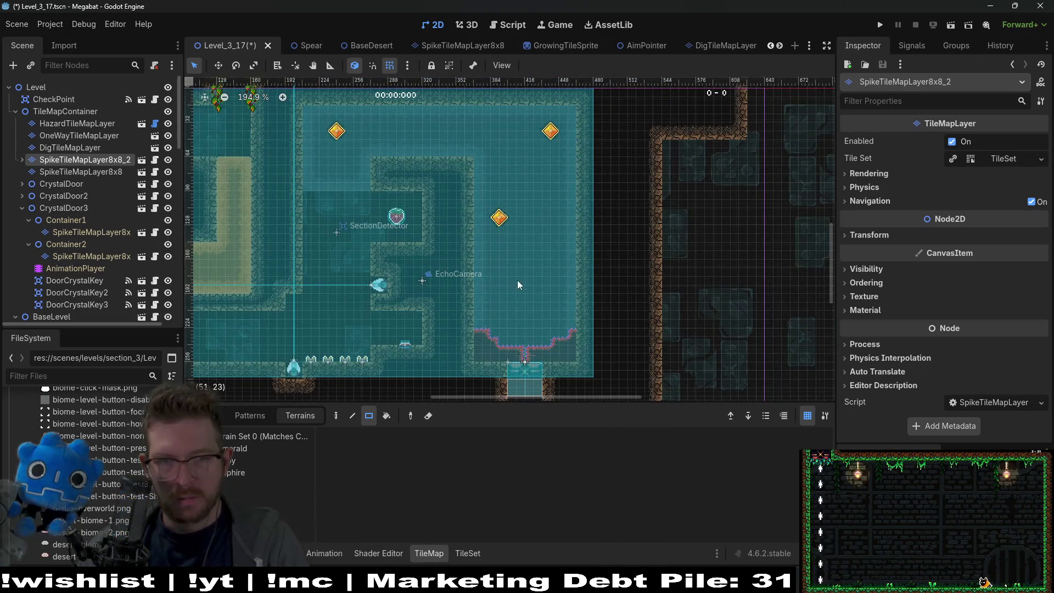
pyautogui.click(81, 172)
# - Paint Emerald overgrowth at the room's top right, along the ceiling ledge, in the top-left corner and along the middle ledge
pyautogui.click(248, 449)
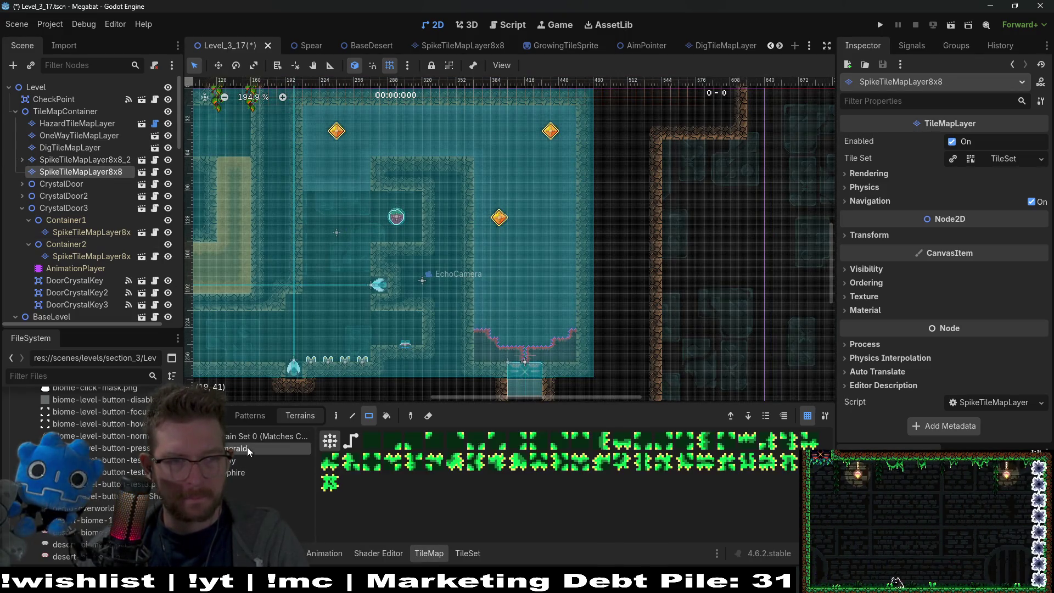
pyautogui.scroll(2, 552, 243)
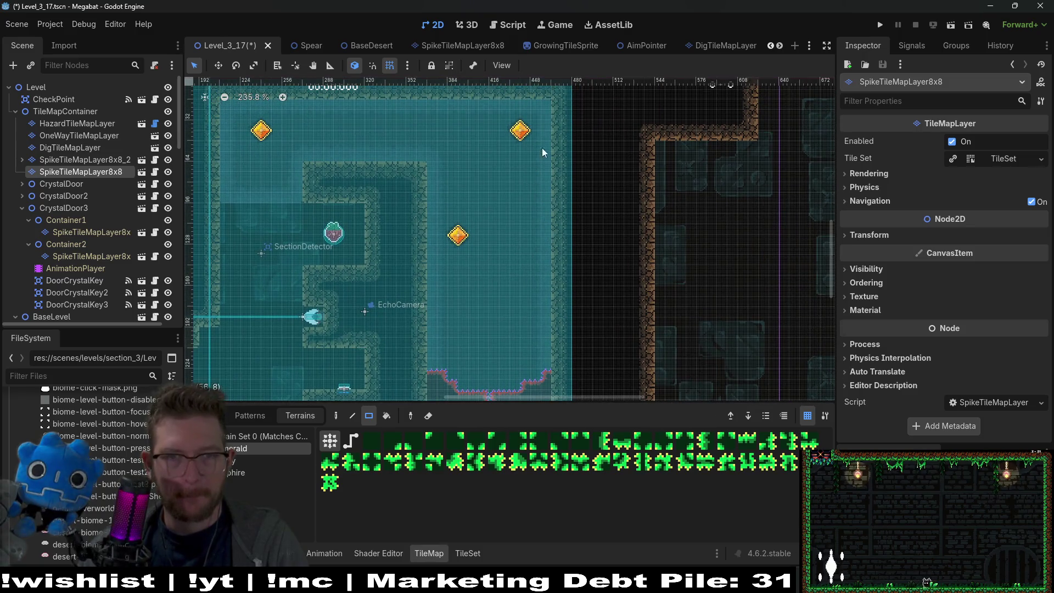
pyautogui.moveTo(551, 104); pyautogui.dragTo(555, 110)
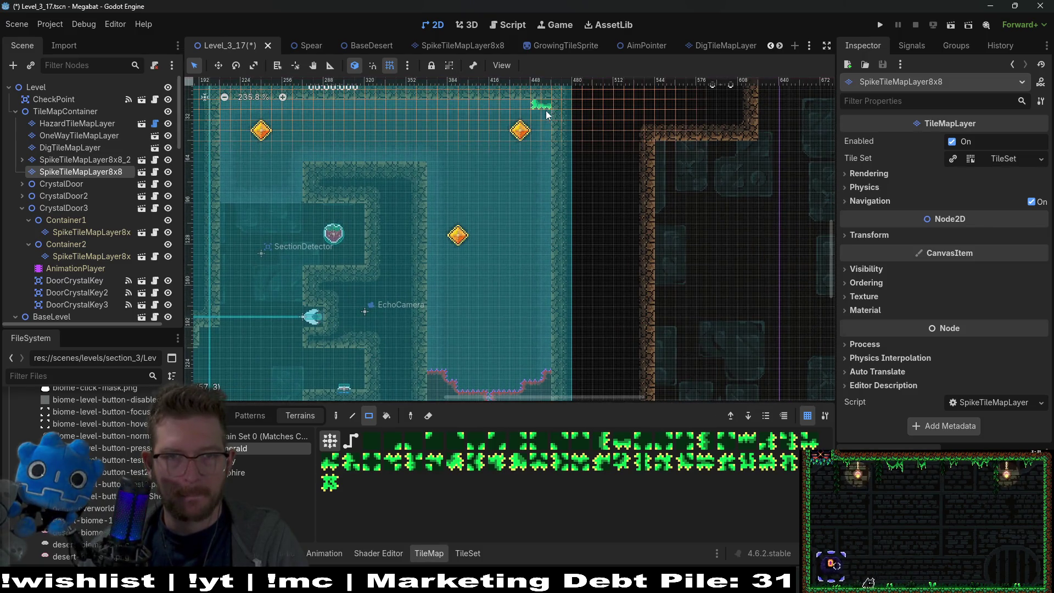
pyautogui.moveTo(361, 130)
pyautogui.mouseDown()
pyautogui.moveTo(430, 157)
pyautogui.moveTo(456, 133)
pyautogui.mouseUp()
pyautogui.moveTo(410, 184); pyautogui.dragTo(470, 186)
pyautogui.moveTo(282, 128); pyautogui.dragTo(301, 143)
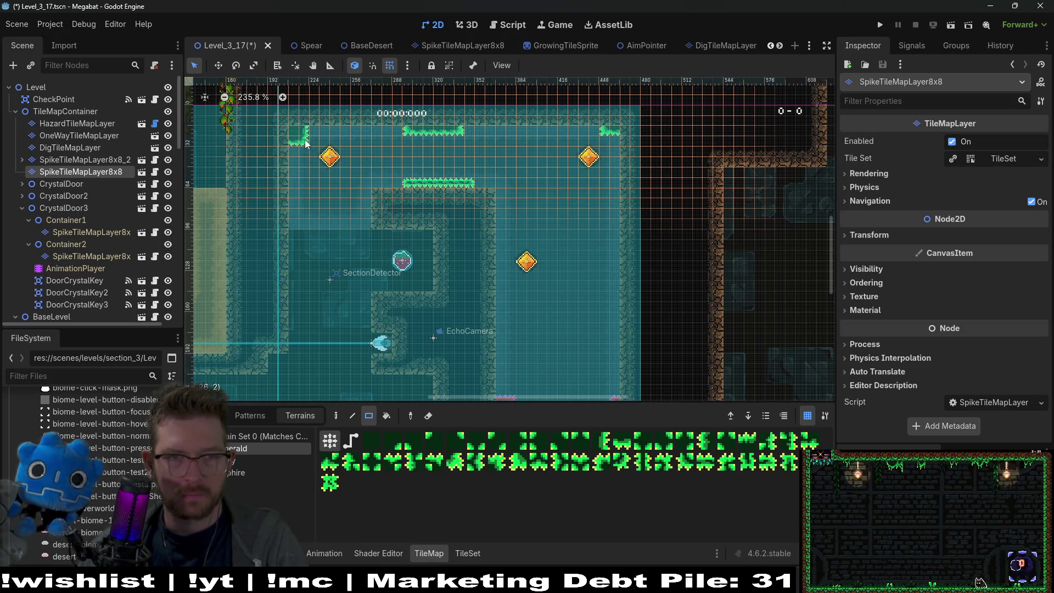
pyautogui.moveTo(402, 181); pyautogui.dragTo(460, 188)
# - Add overgrowth patches beside and below the red orb, plus a right-wall block with its left columns erased
pyautogui.hscroll(2, 428, 182)
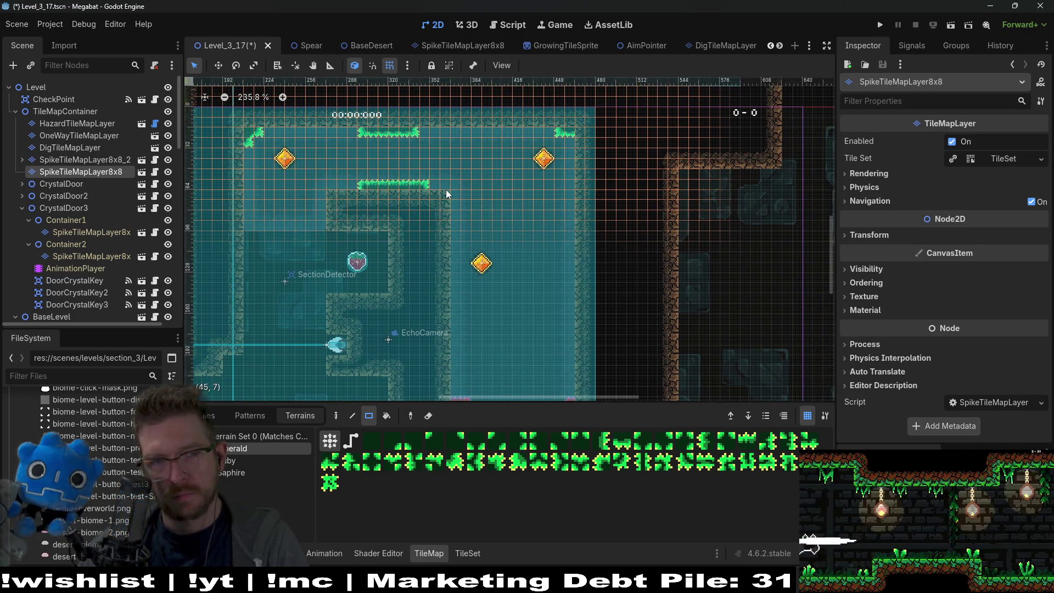
pyautogui.scroll(-1, 394, 222)
pyautogui.hscroll(-1, 394, 222)
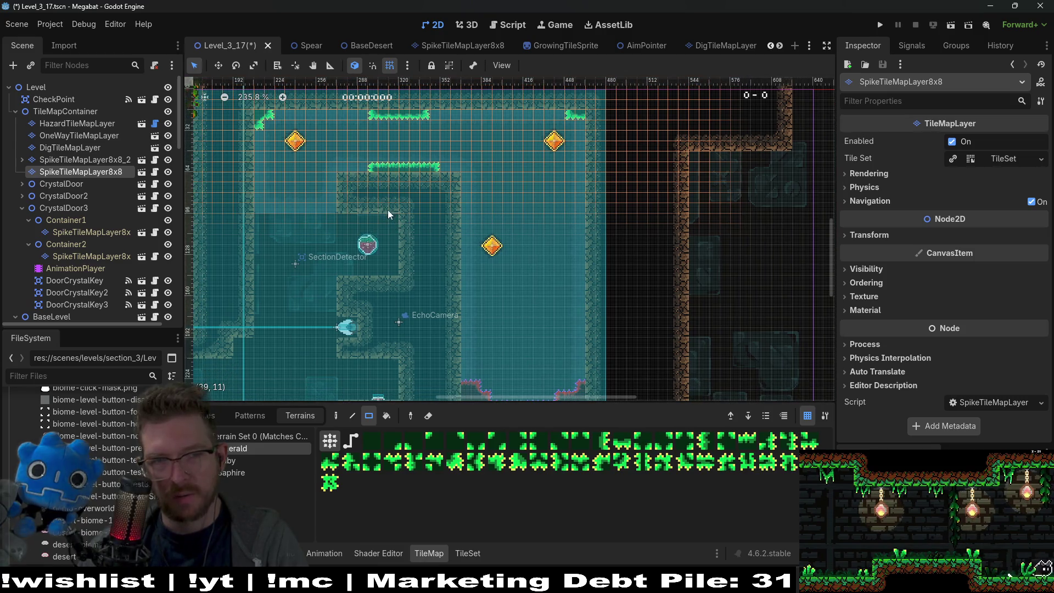
pyautogui.moveTo(388, 219)
pyautogui.mouseDown()
pyautogui.moveTo(399, 219)
pyautogui.moveTo(394, 226)
pyautogui.mouseUp()
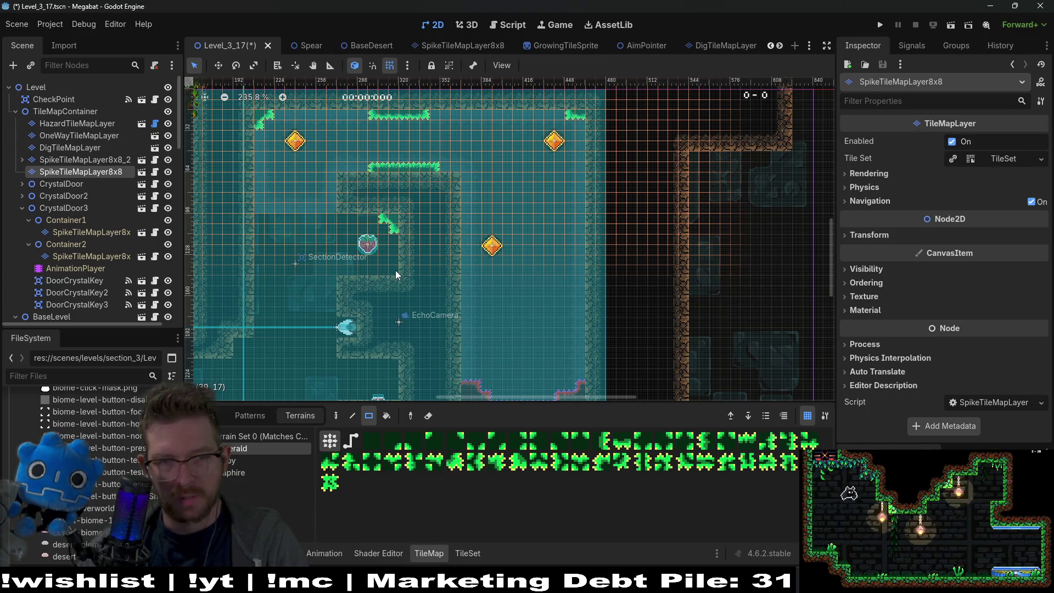
pyautogui.moveTo(391, 271); pyautogui.dragTo(401, 281)
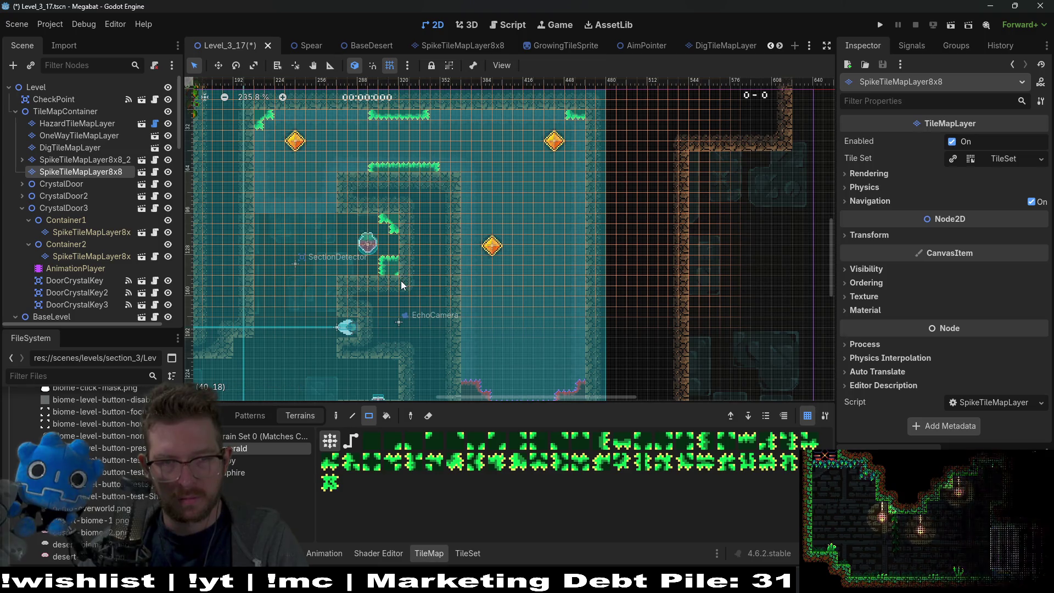
pyautogui.hscroll(-3, 563, 265)
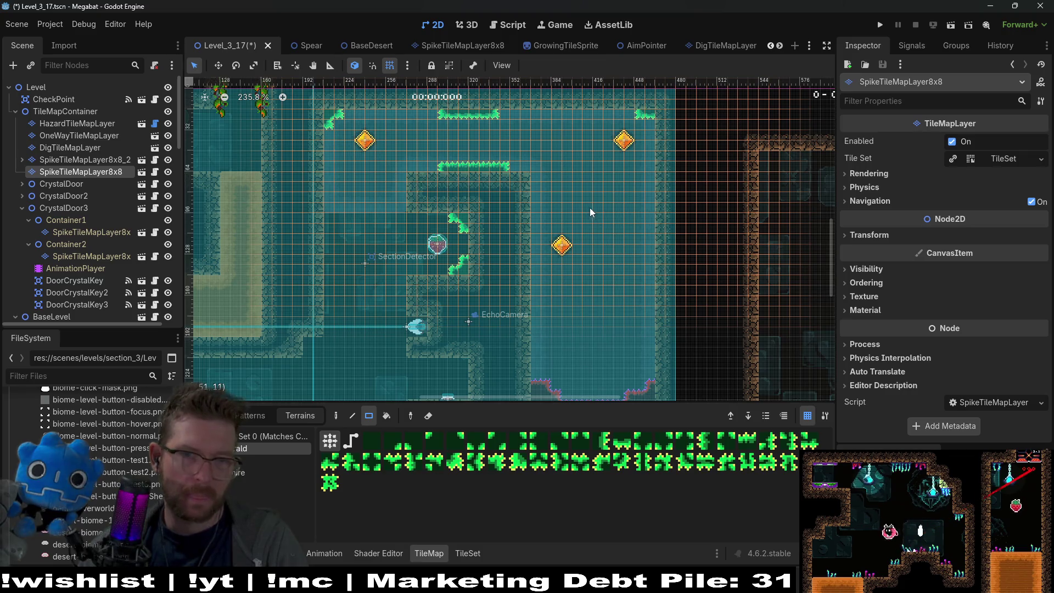
pyautogui.hscroll(2, 588, 206)
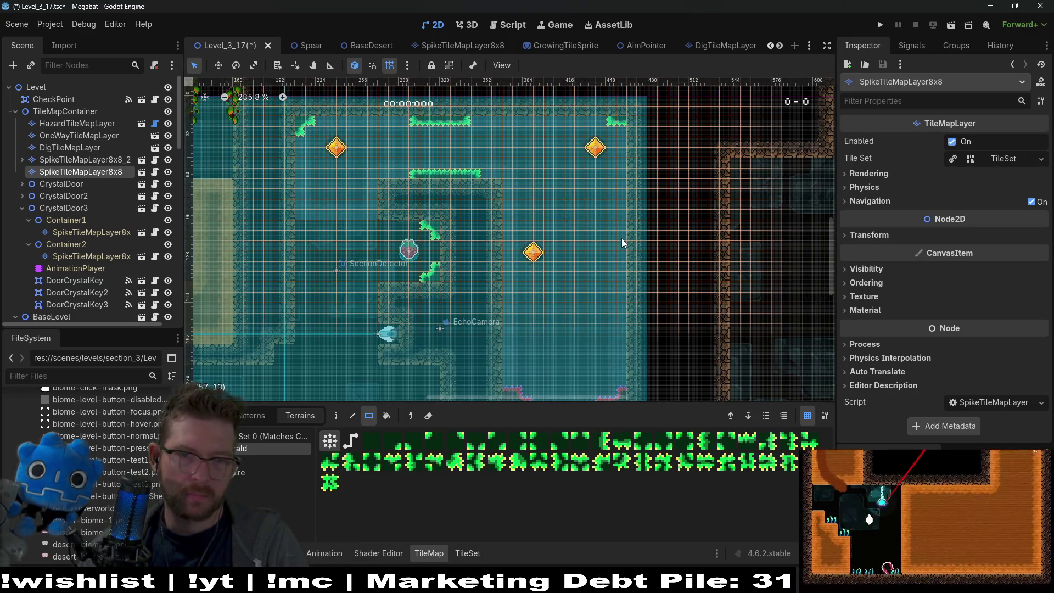
pyautogui.moveTo(577, 223)
pyautogui.mouseDown()
pyautogui.moveTo(639, 279)
pyautogui.moveTo(645, 306)
pyautogui.mouseUp()
pyautogui.moveTo(575, 227); pyautogui.dragTo(596, 310)
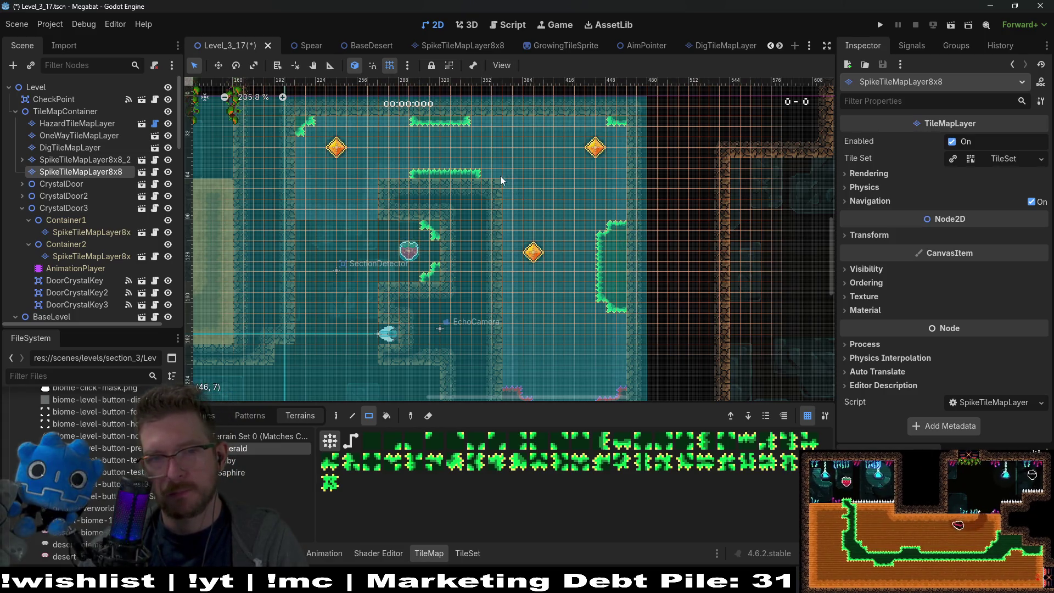
# - Extend the middle-ledge overgrowth down the central inner wall, then save Level_3_17 and launch a playtest
pyautogui.moveTo(508, 190); pyautogui.dragTo(509, 191)
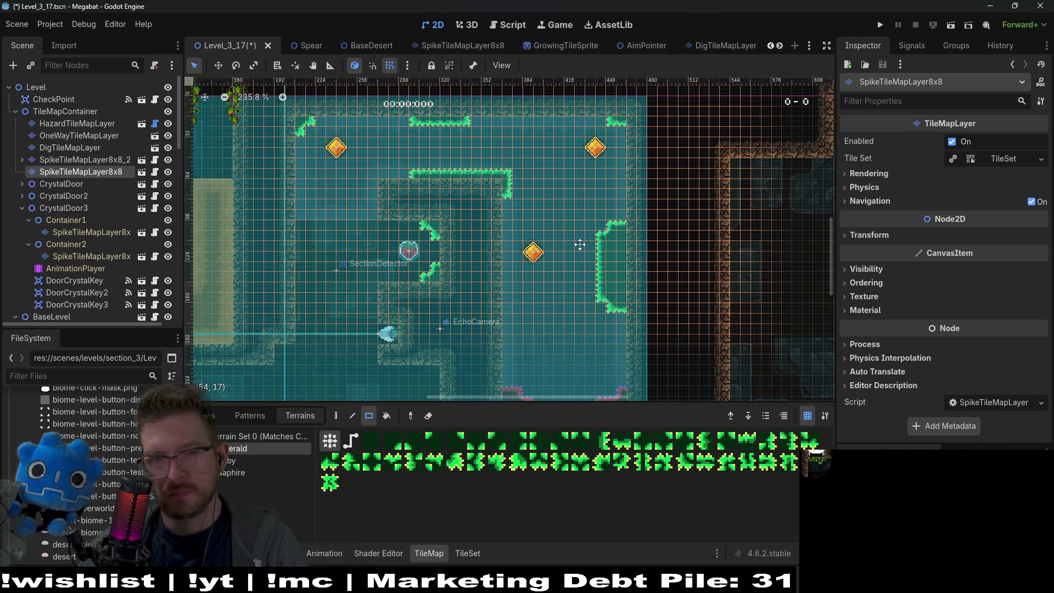
pyautogui.scroll(-2, 492, 299)
pyautogui.moveTo(499, 357); pyautogui.dragTo(501, 354)
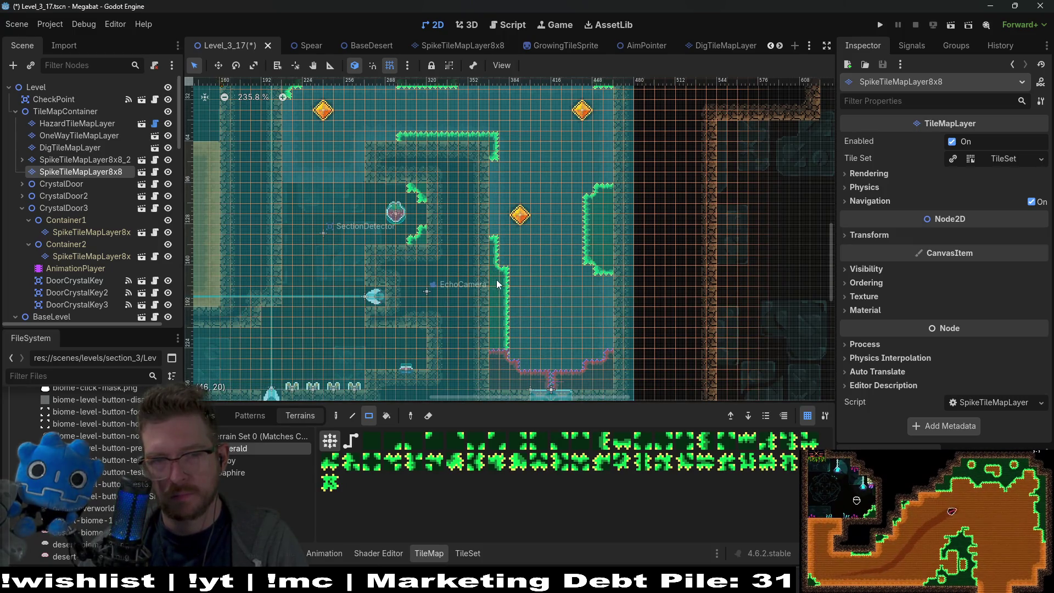
pyautogui.click(514, 356)
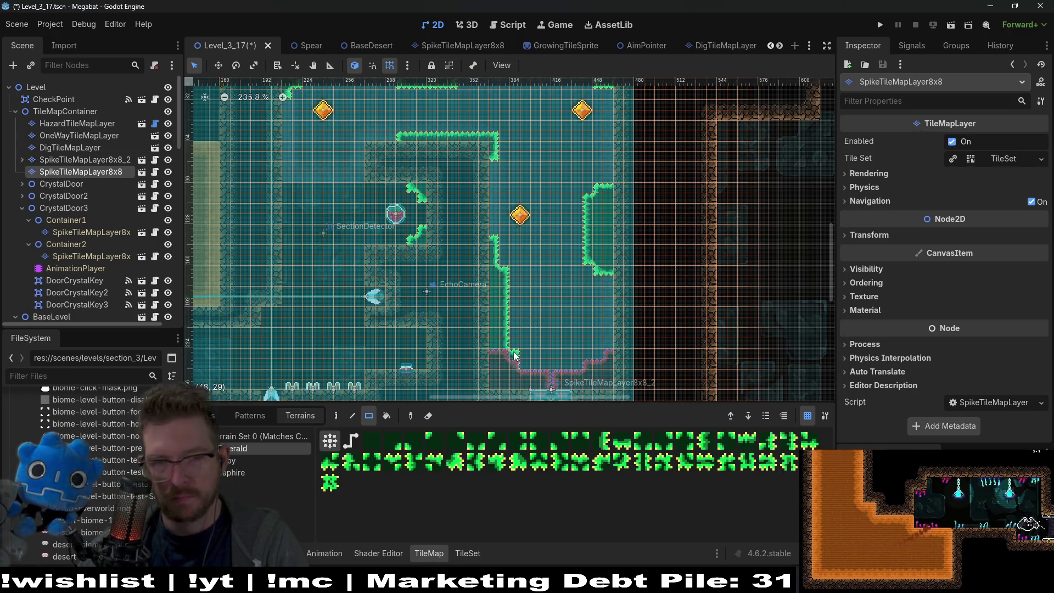
pyautogui.hscroll(2, 576, 309)
pyautogui.scroll(-1, 576, 309)
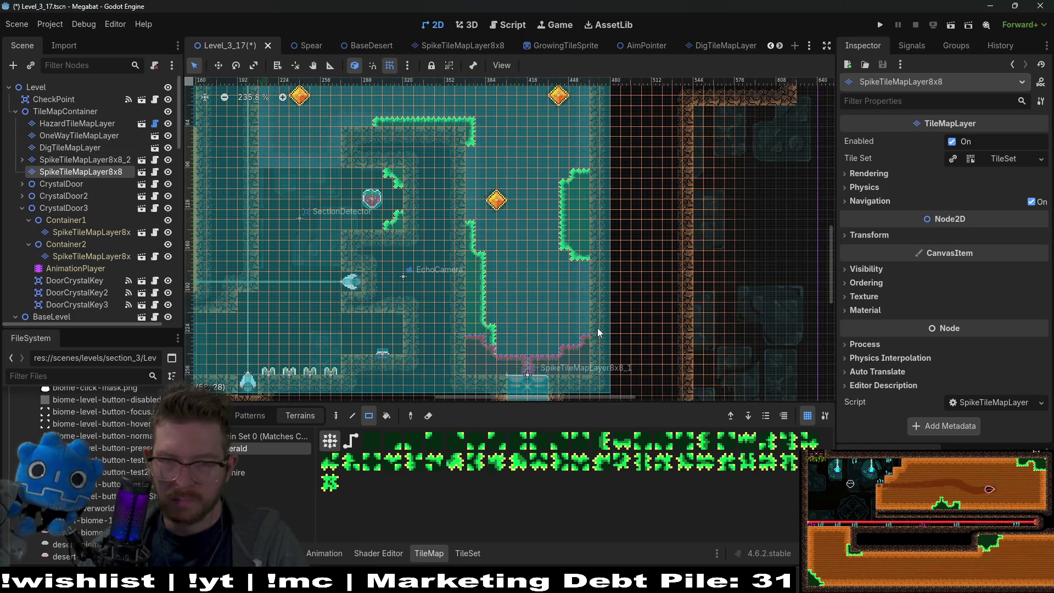
pyautogui.scroll(-4, 598, 371)
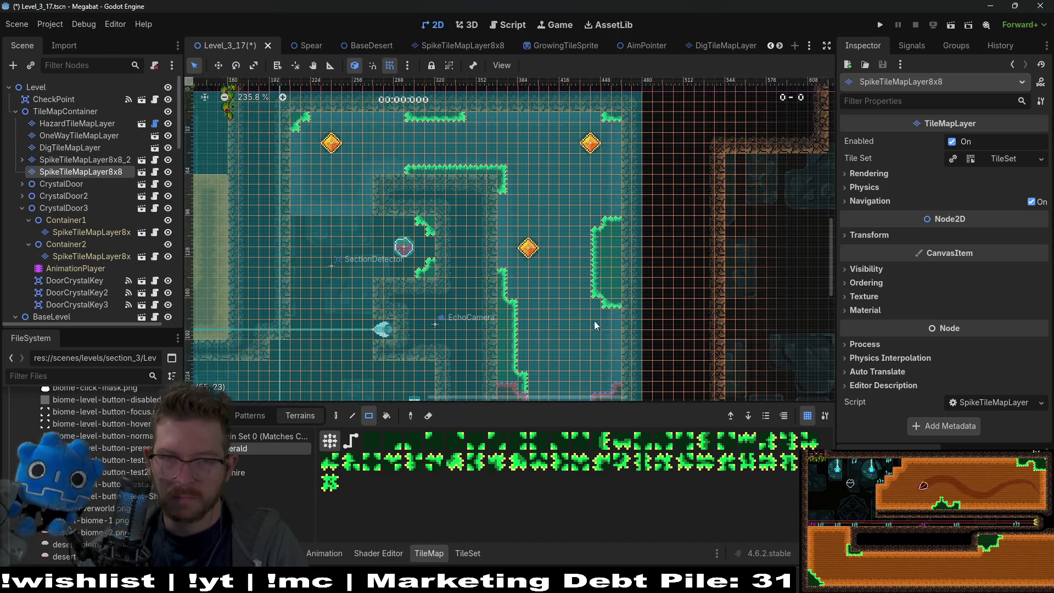
pyautogui.hscroll(-1, 609, 274)
pyautogui.scroll(-1, 609, 274)
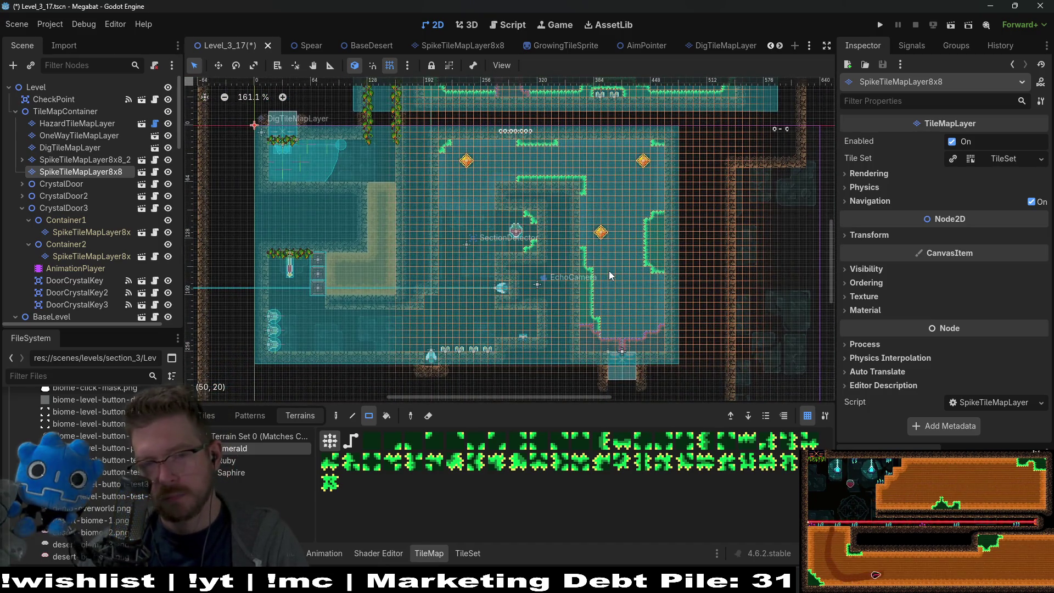
pyautogui.scroll(3, 650, 242)
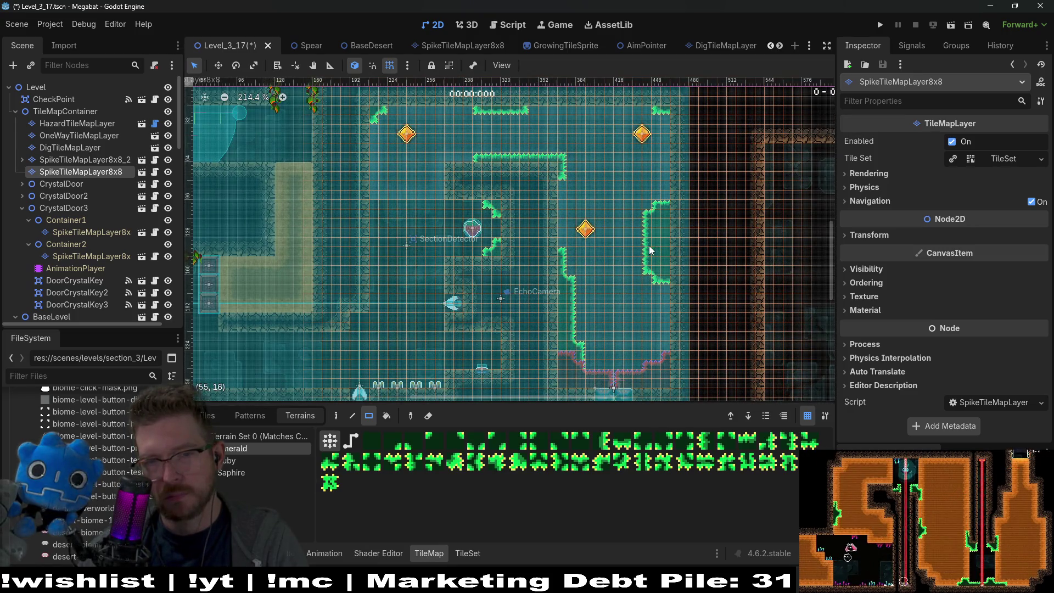
pyautogui.scroll(-7, 650, 251)
pyautogui.hotkey('ctrl', 's')
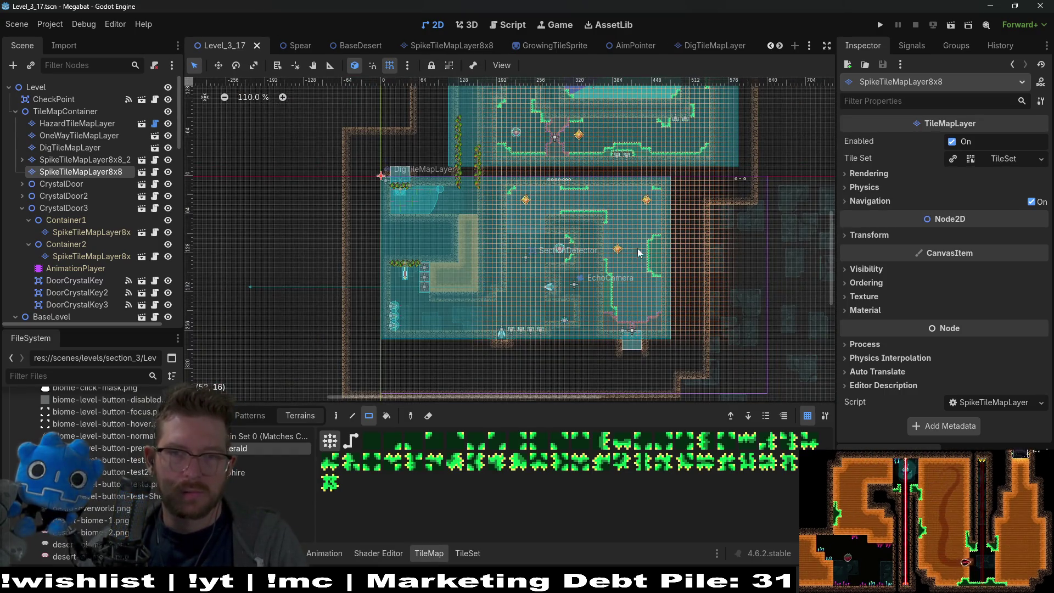
pyautogui.click(949, 25)
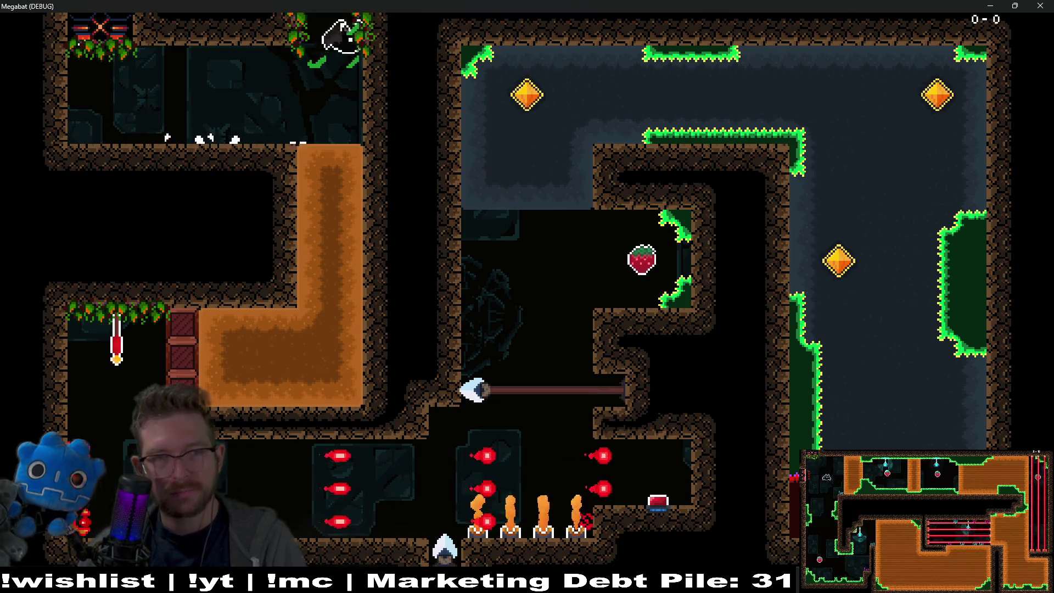
# - Fly the bat past the strawberry and the top-right gem until it dies in the new spikes, then restart
pyautogui.press('Up')
pyautogui.press('Right')
pyautogui.press('Up')
pyautogui.press('Right')
pyautogui.press('Up')
pyautogui.press('Right')
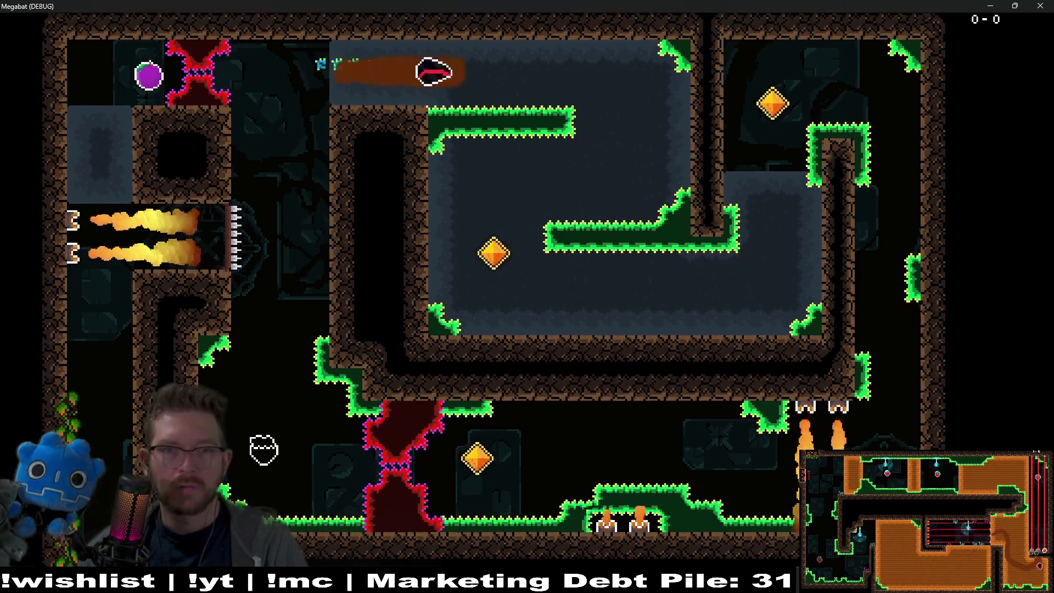
pyautogui.press('Down')
pyautogui.press('Left')
pyautogui.press('Right')
pyautogui.press('Up')
pyautogui.press('Right')
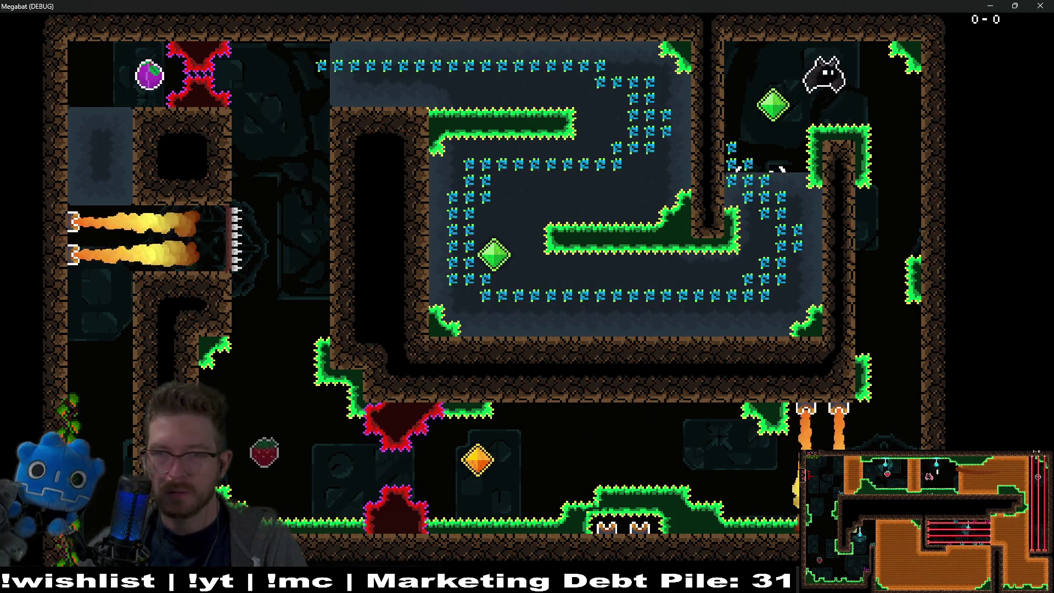
pyautogui.press('Down')
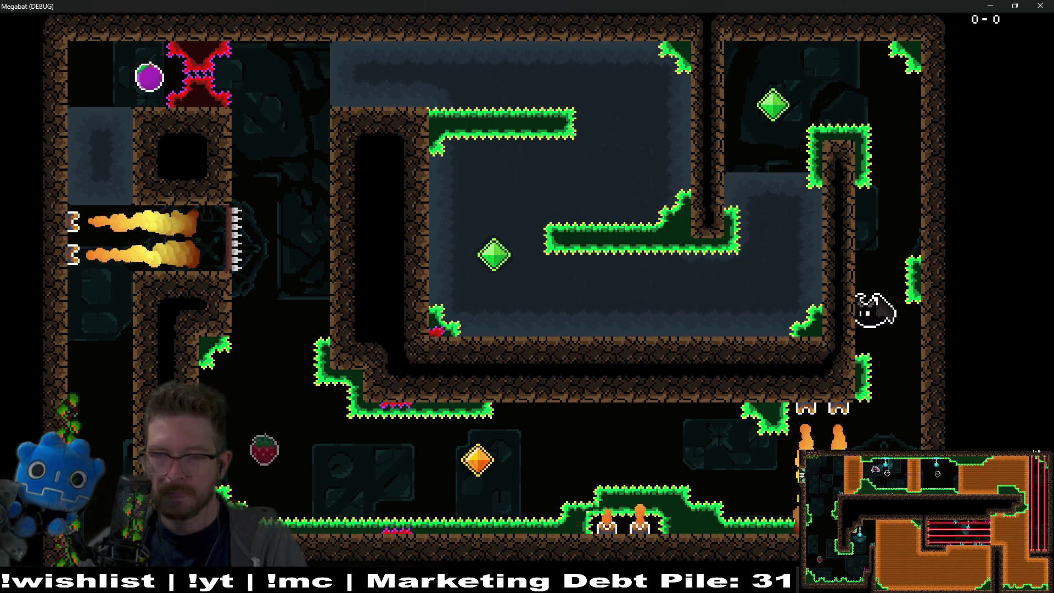
pyautogui.press('Left')
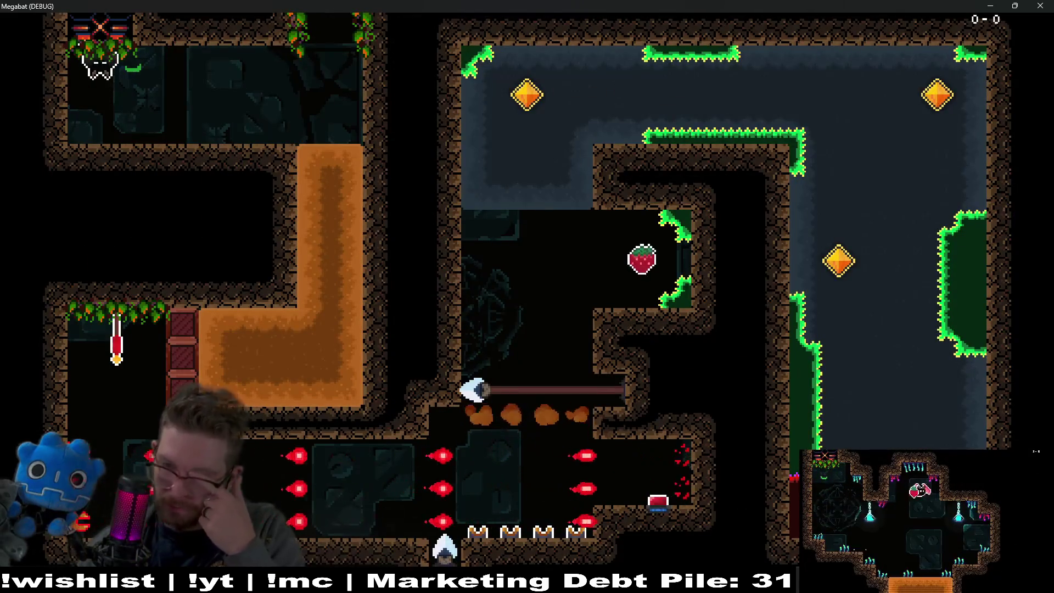
pyautogui.press('n')
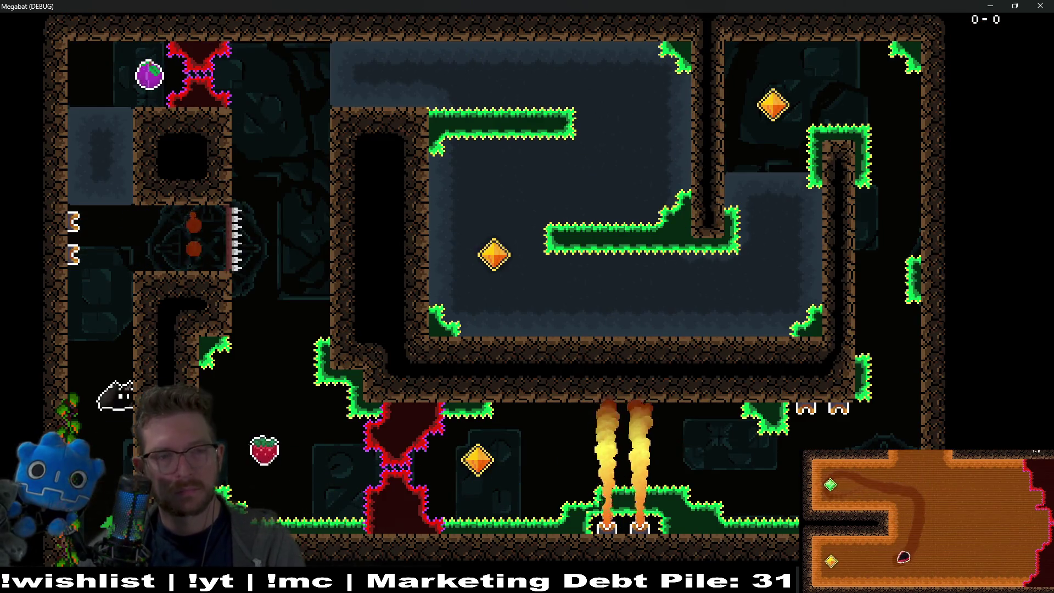
# - Take the strawberry, cross the central room and right shaft to the checkpoint flag, then close the game
pyautogui.press('Right')
pyautogui.press('Up')
pyautogui.press('Down')
pyautogui.press('Left')
pyautogui.press('Right')
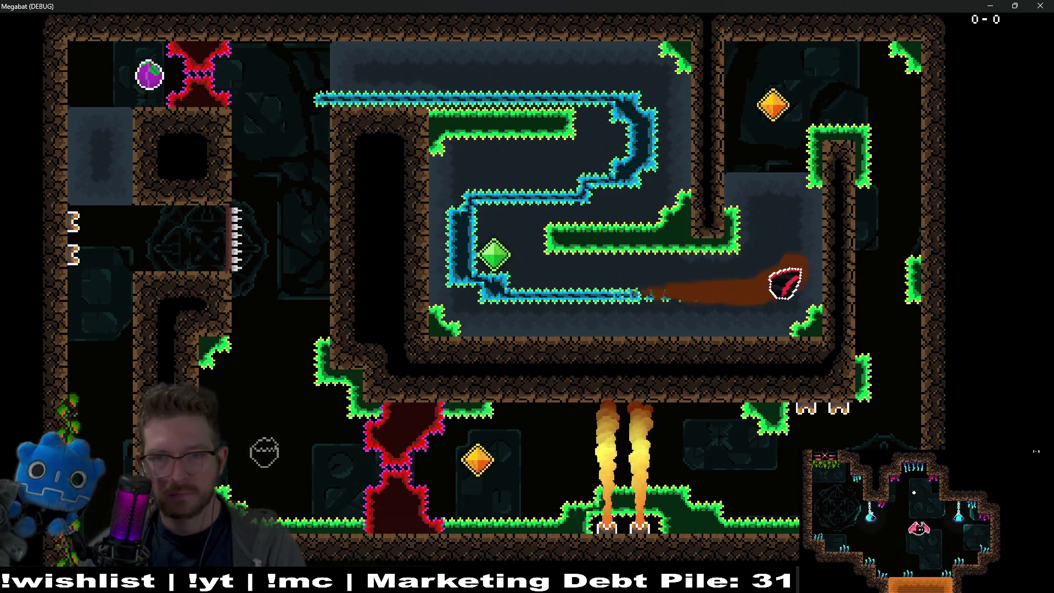
pyautogui.press('Up')
pyautogui.press('Right')
pyautogui.press('Down')
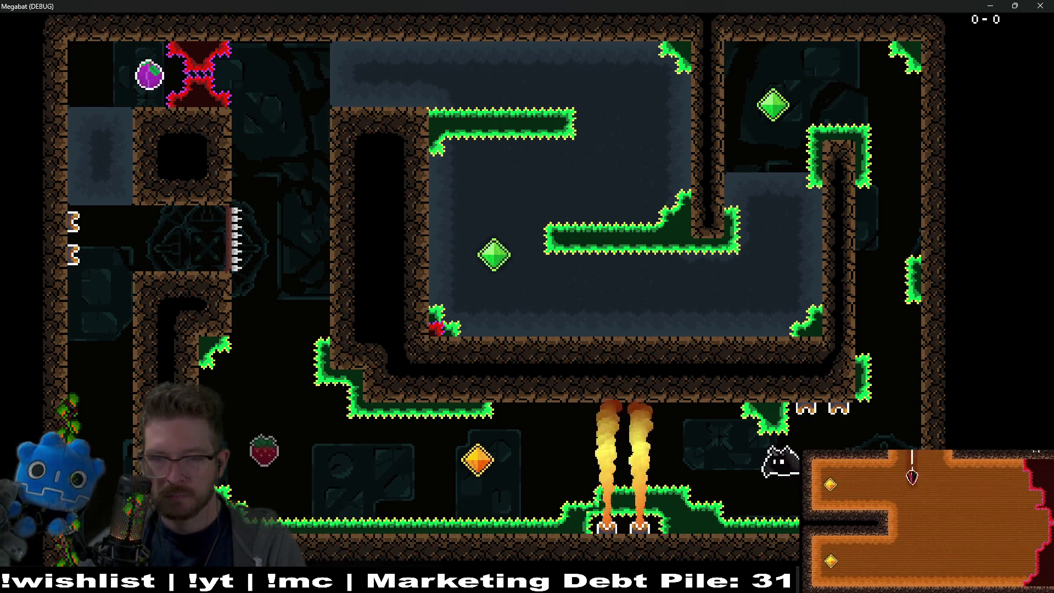
pyautogui.press('Left')
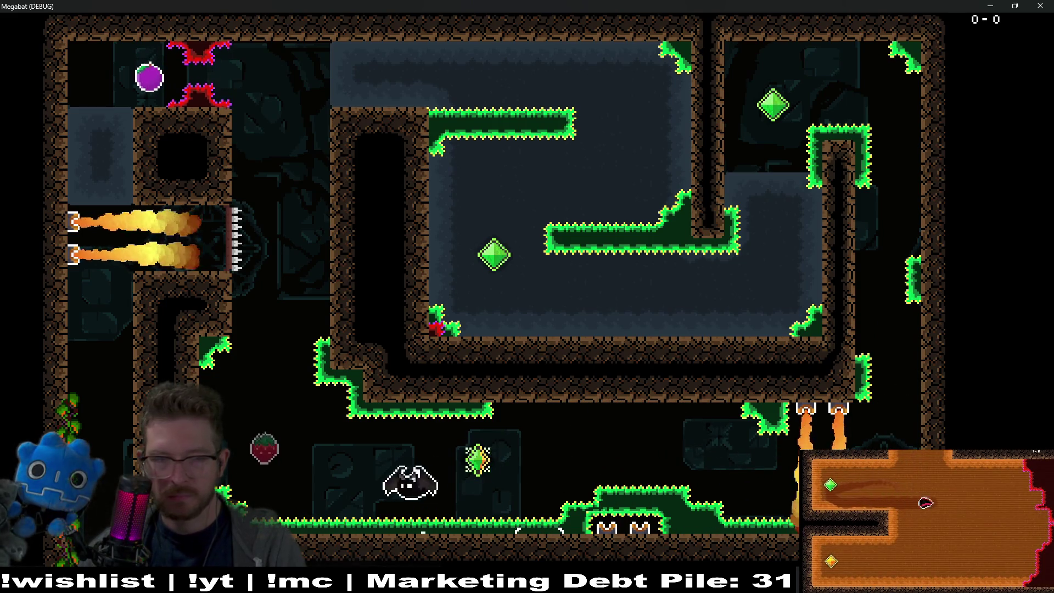
pyautogui.press('Up')
pyautogui.press('Left')
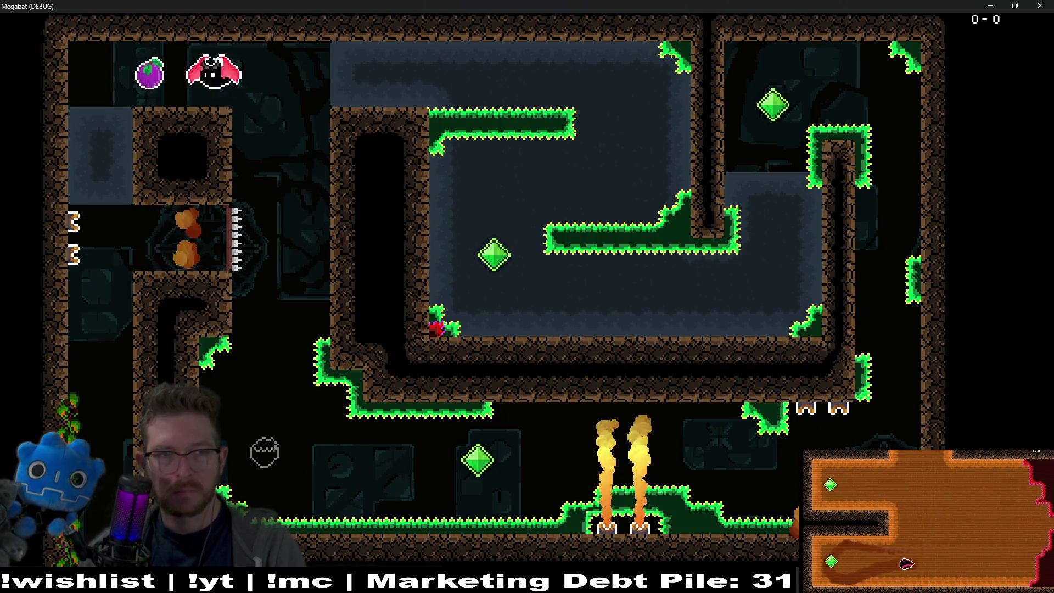
pyautogui.press('Left')
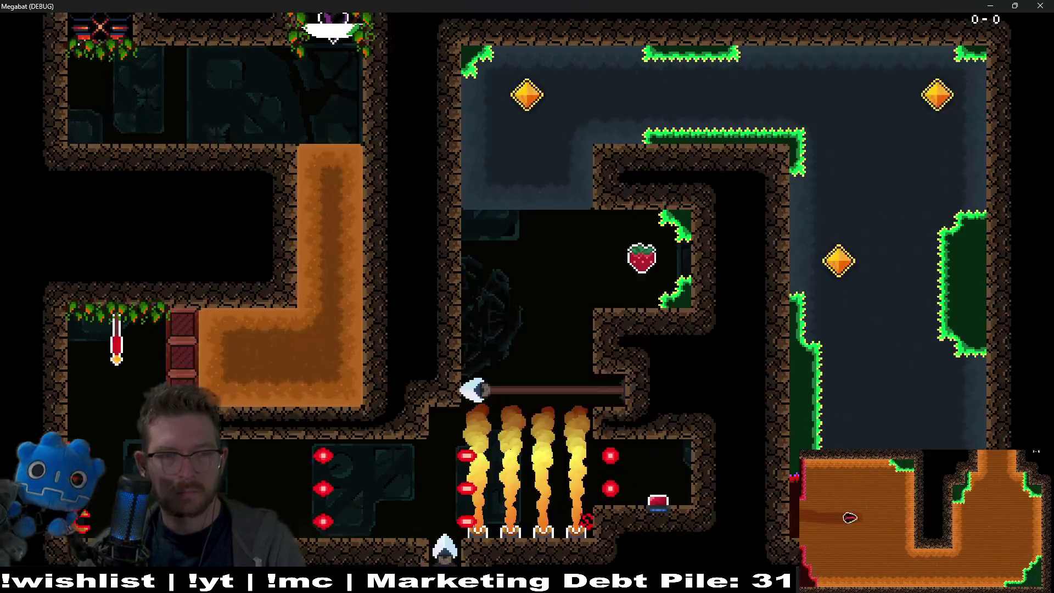
pyautogui.press('Left')
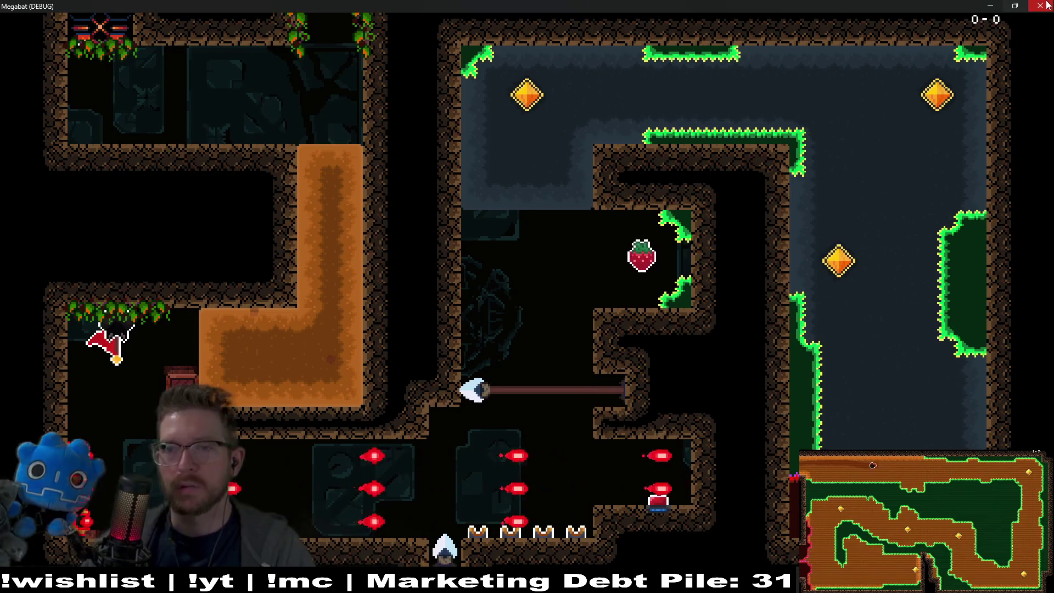
pyautogui.press('F8')
# - Under SpikeTileMapLayer8x8_2's Area2D, create a CollisionPolygon2D child found by searching 'collisionpo'
pyautogui.scroll(8, 570, 215)
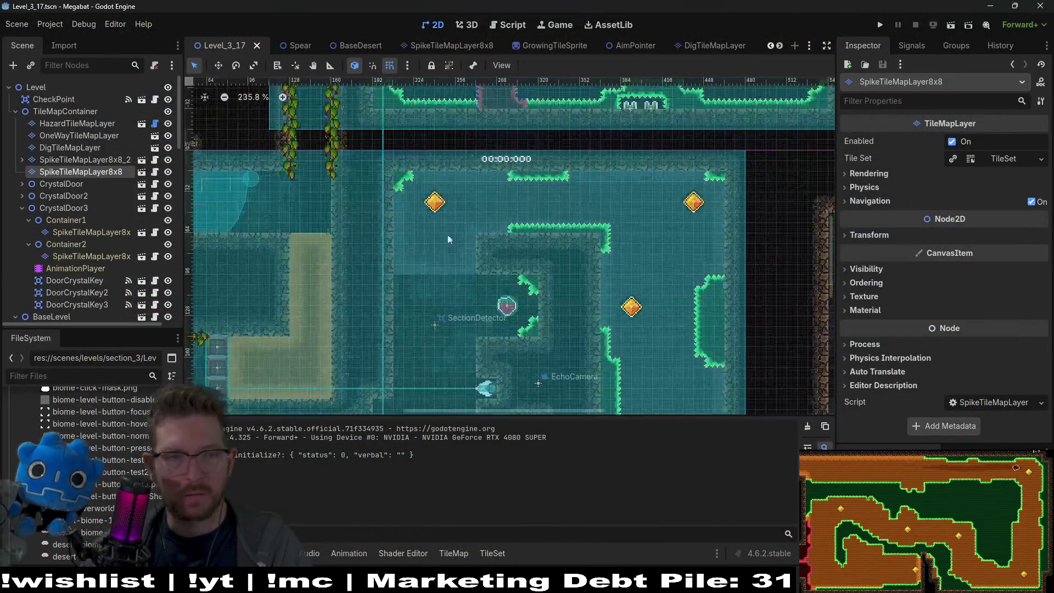
pyautogui.click(76, 161)
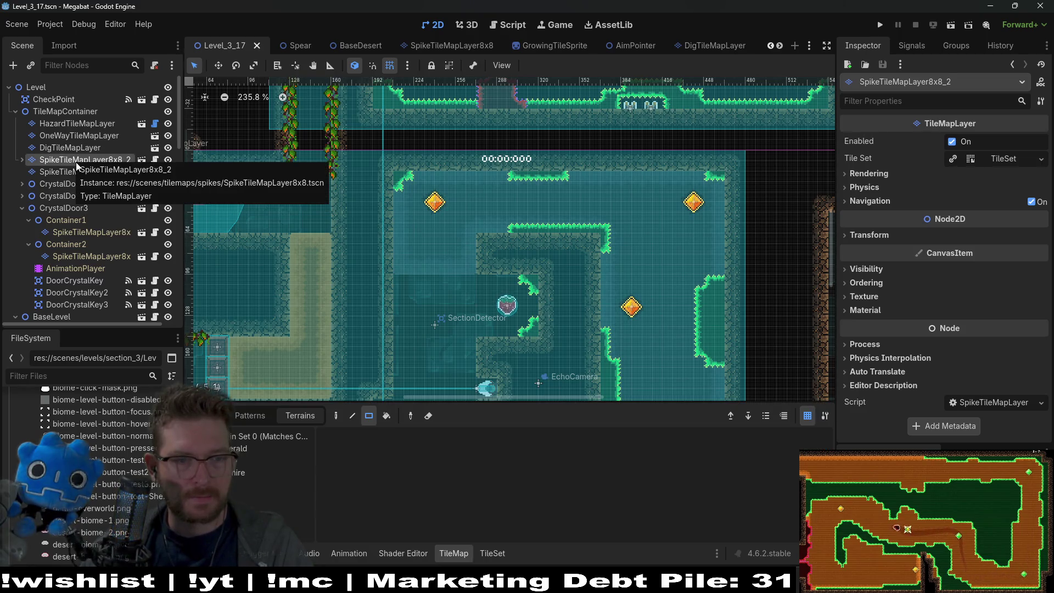
pyautogui.click(22, 160)
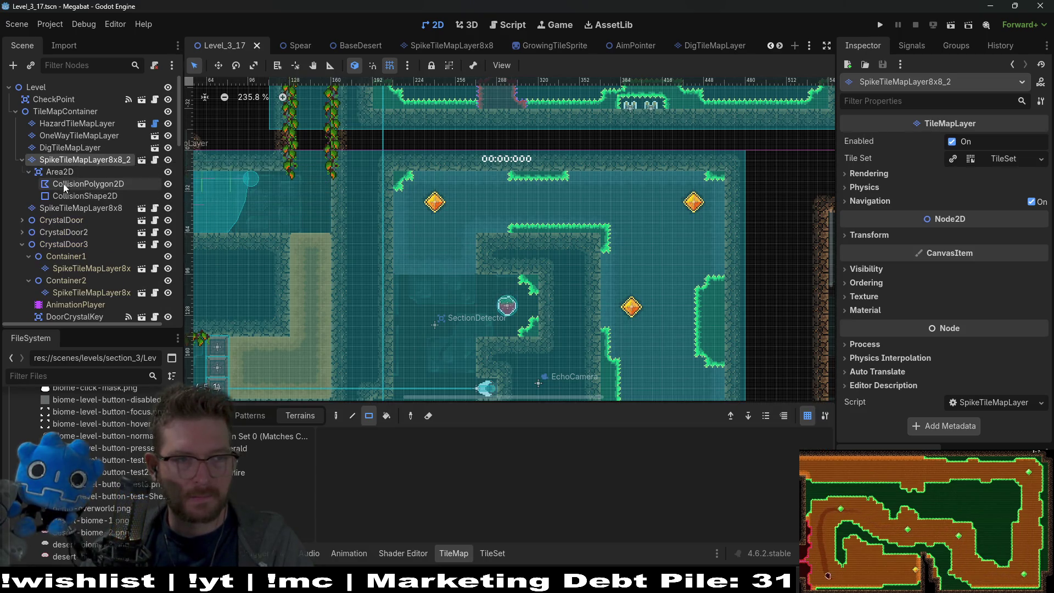
pyautogui.click(71, 173)
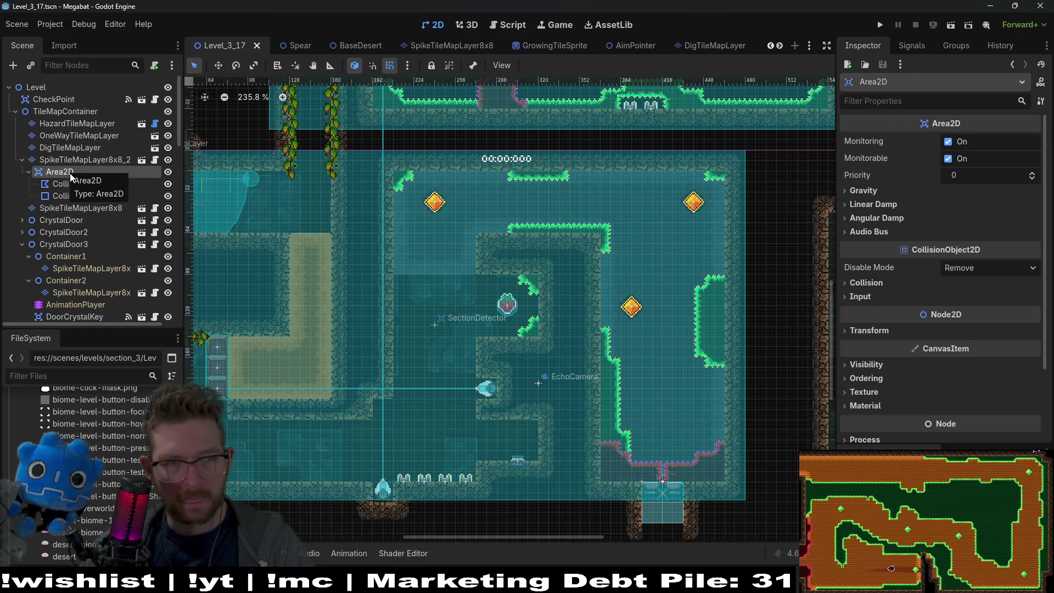
pyautogui.hotkey('ctrl', 'a')
pyautogui.write('collisionpo')
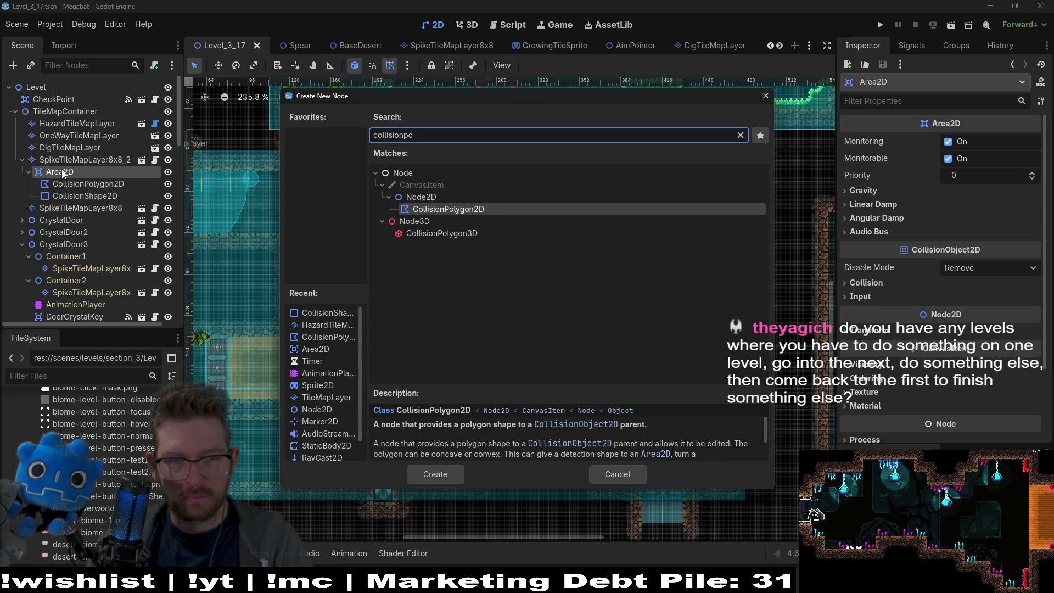
pyautogui.press('Return')
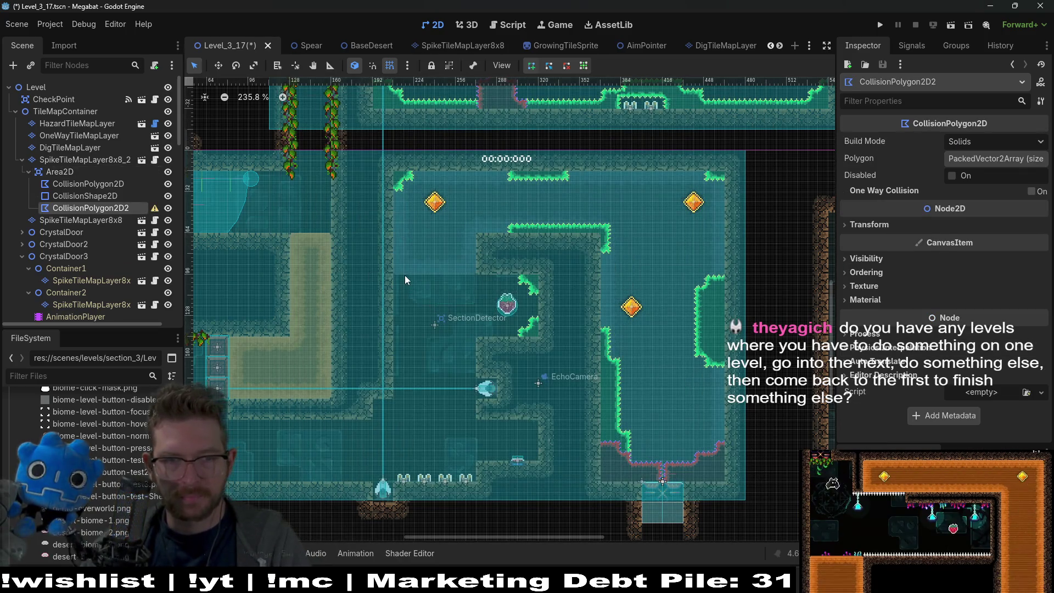
# - Place polygon corners at the room's top-left and top-right, then the right chamber's bottom-right and bottom-left
pyautogui.scroll(3, 405, 275)
pyautogui.scroll(3, 485, 302)
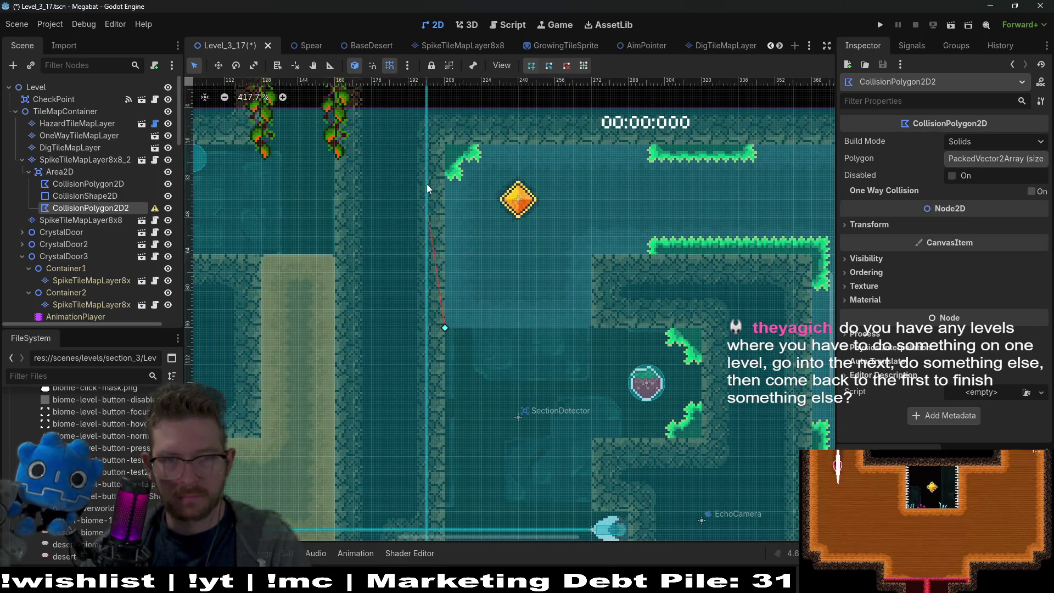
pyautogui.click(446, 145)
pyautogui.hscroll(5, 660, 142)
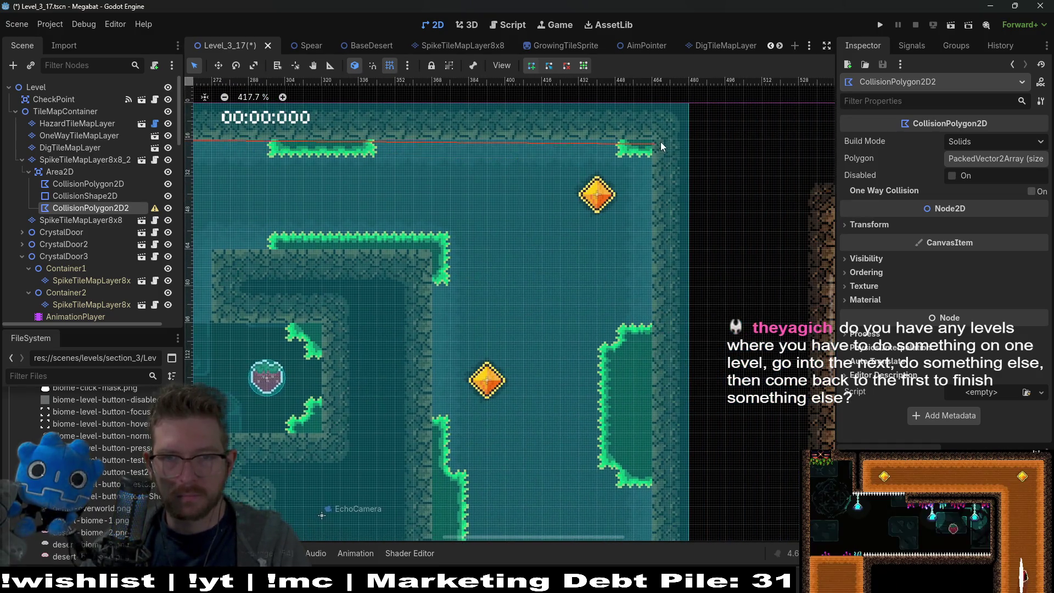
pyautogui.click(652, 140)
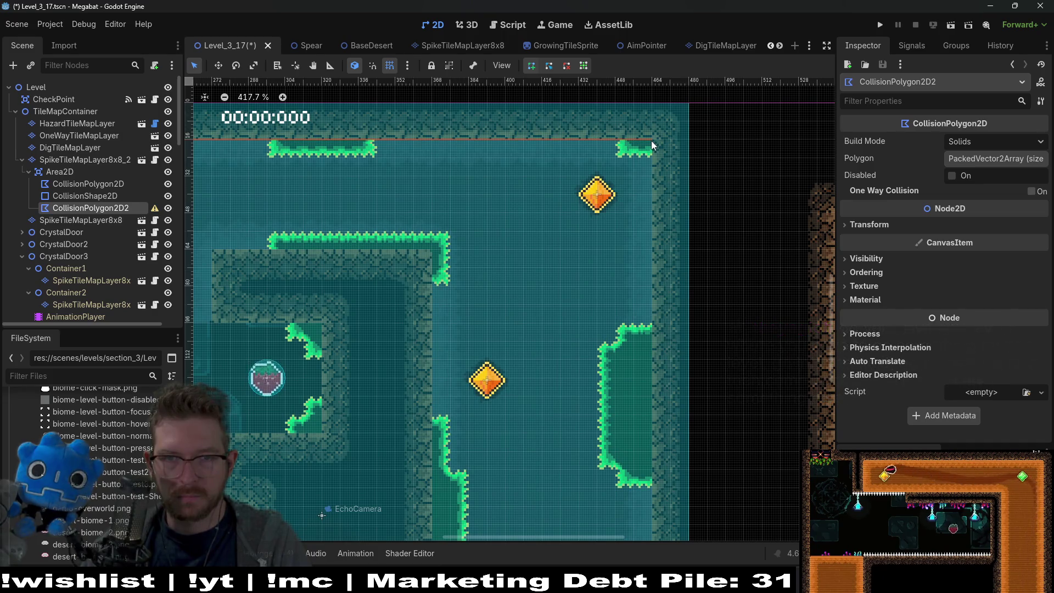
pyautogui.scroll(-3, 662, 364)
pyautogui.click(668, 440)
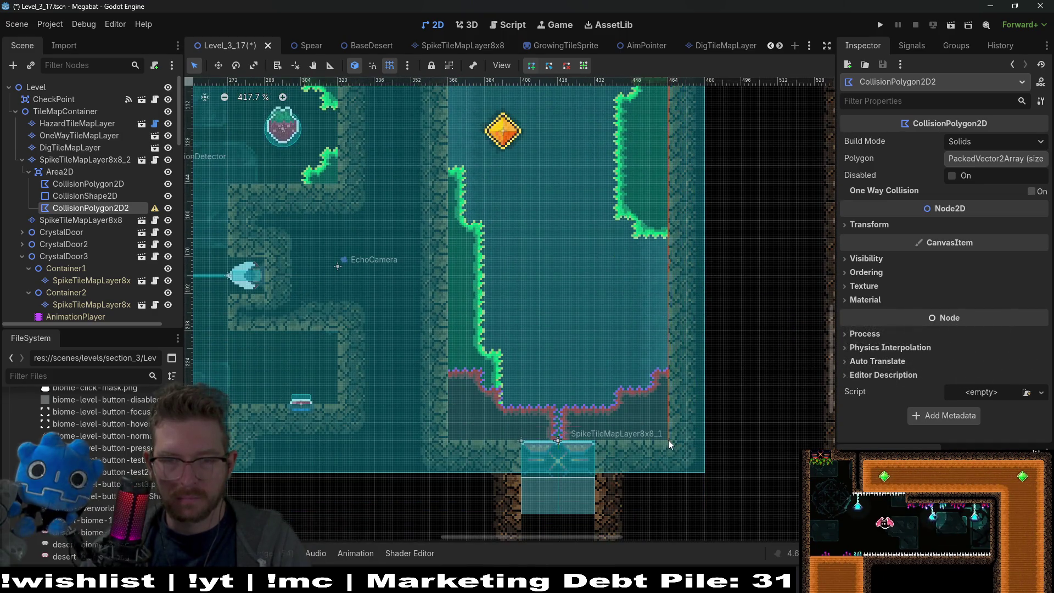
pyautogui.click(449, 440)
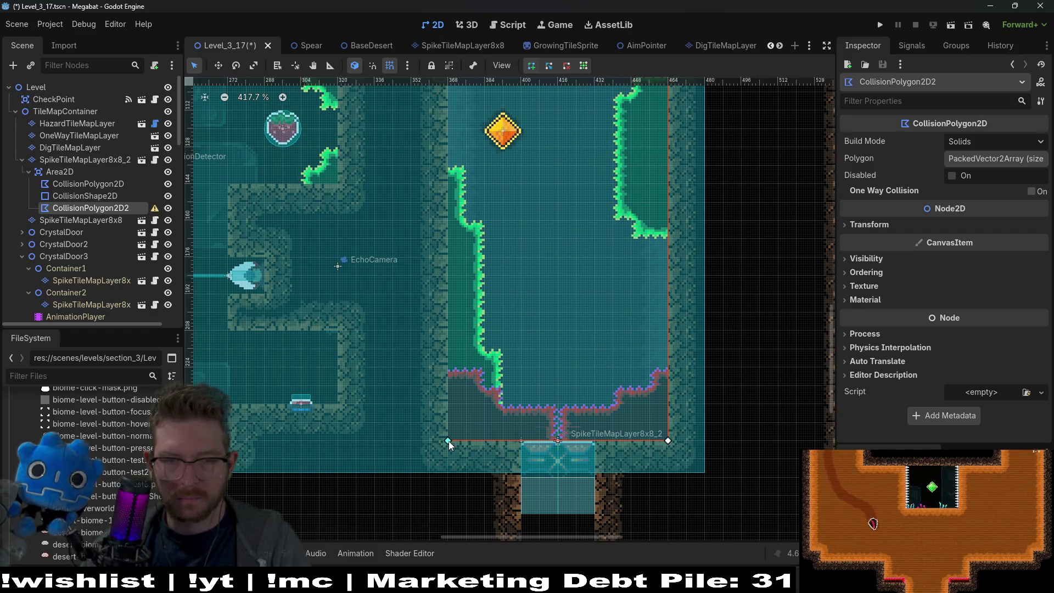
# - Add corners at both ends of the inner ledge and below it, close the polygon, and save the scene
pyautogui.scroll(1, 583, 370)
pyautogui.scroll(2, 582, 370)
pyautogui.hscroll(-2, 583, 370)
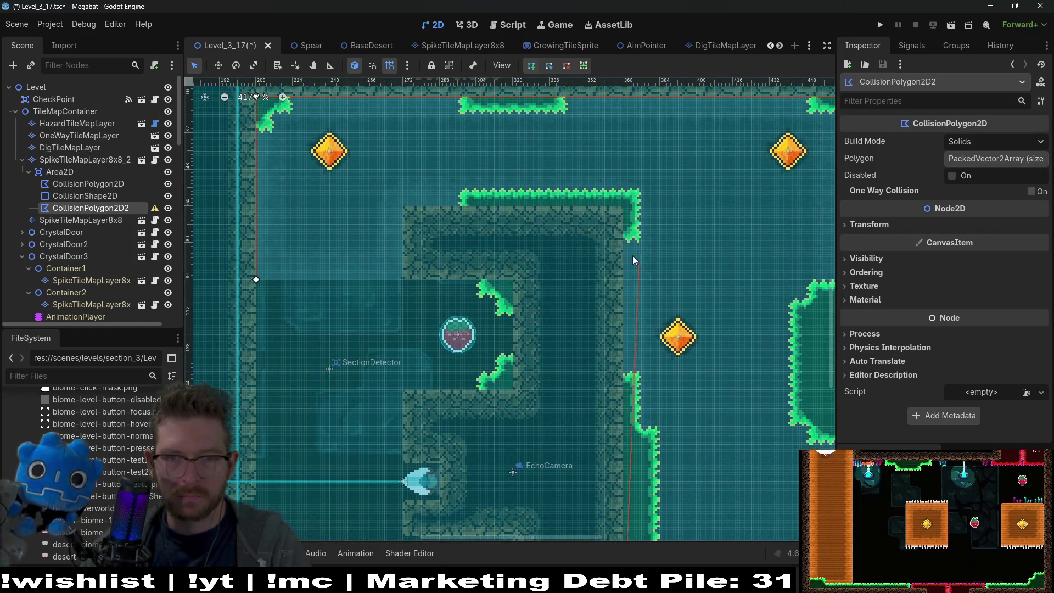
pyautogui.click(623, 206)
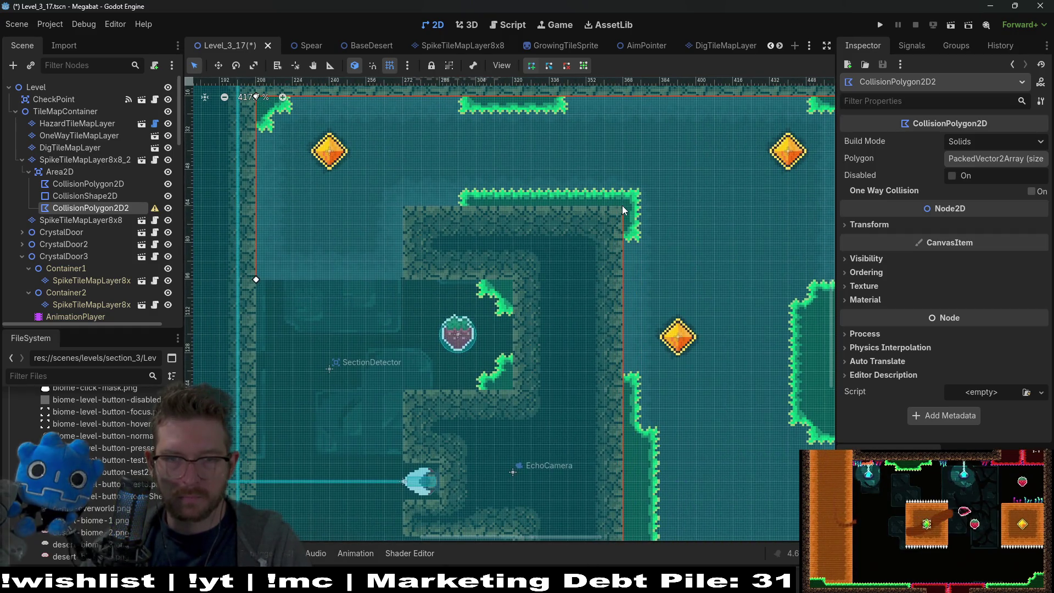
pyautogui.click(402, 206)
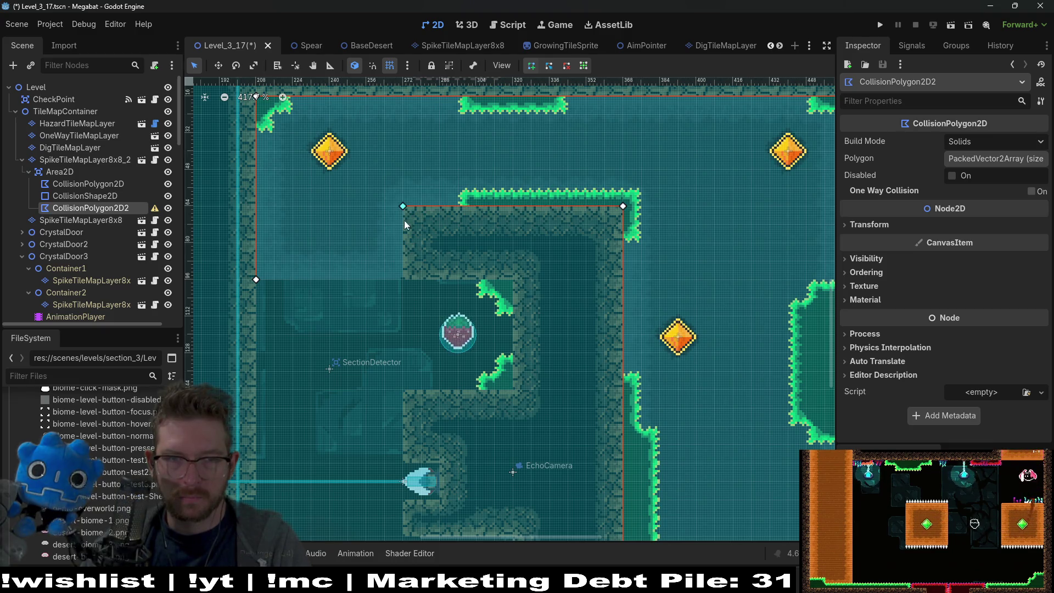
pyautogui.click(403, 279)
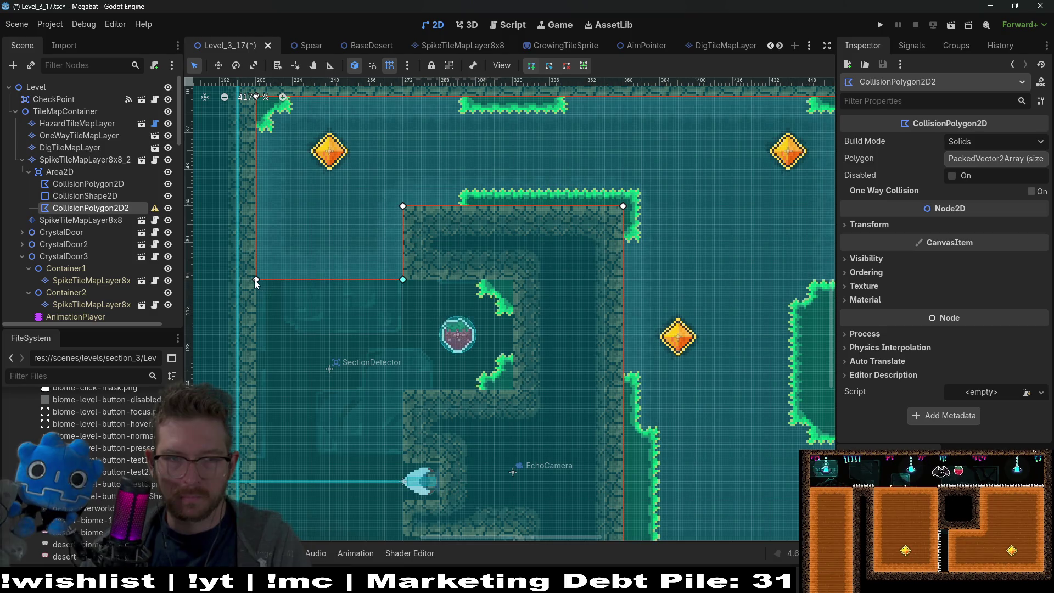
pyautogui.click(255, 280)
pyautogui.scroll(-3, 466, 261)
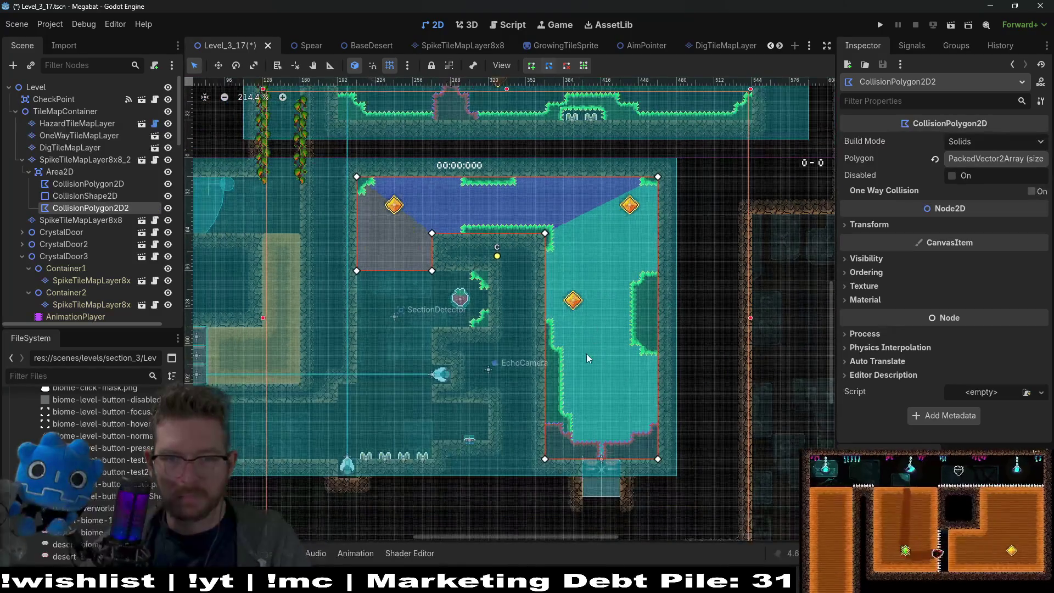
pyautogui.scroll(3, 654, 186)
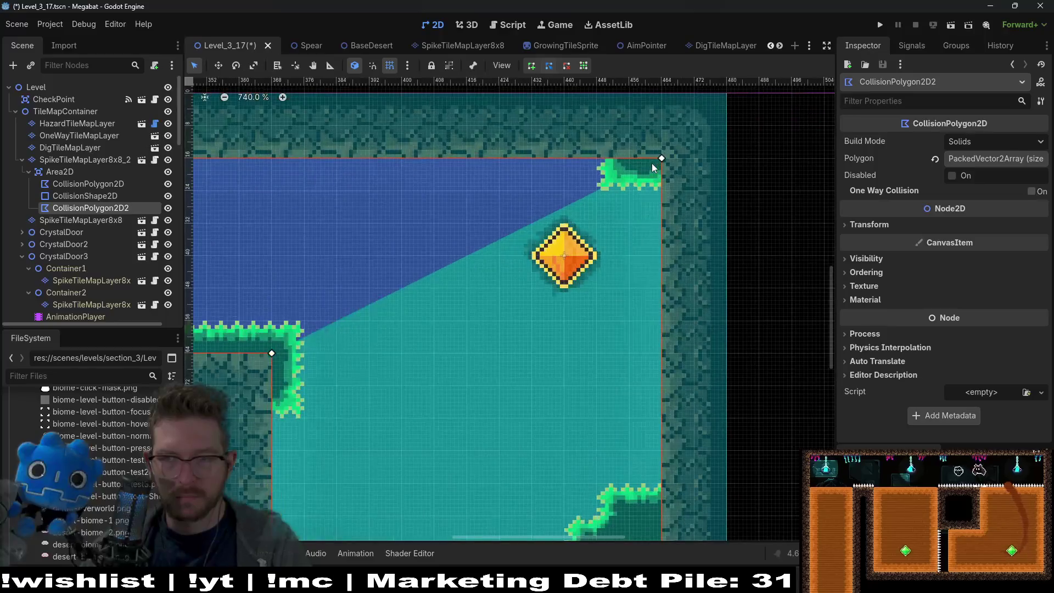
pyautogui.scroll(-2, 626, 241)
pyautogui.hotkey('ctrl', 's')
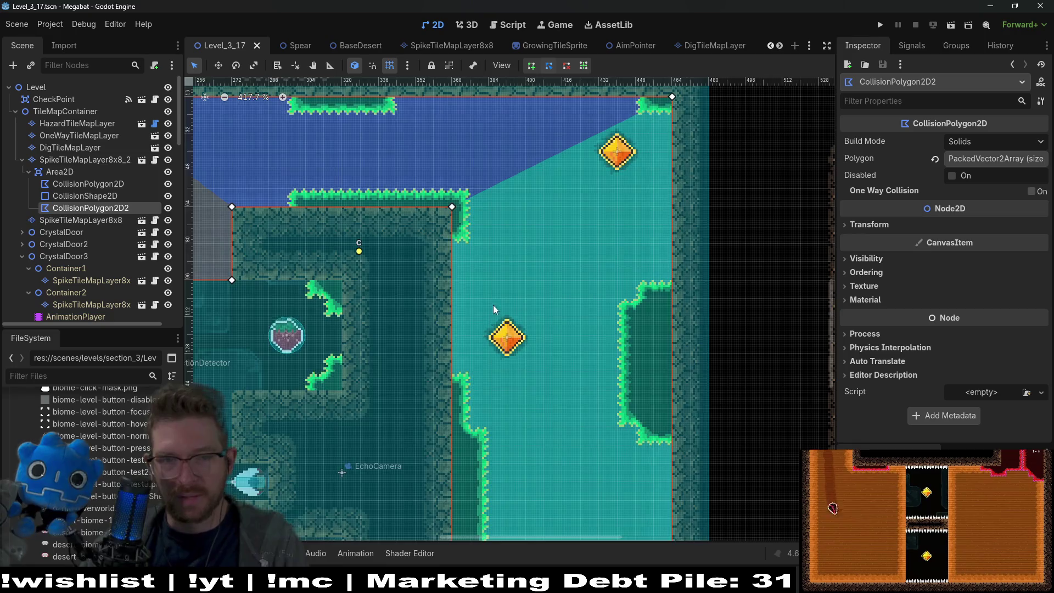
# - Pan and zoom the canvas to review CollisionPolygon2D2 and the surrounding rooms
pyautogui.scroll(-2, 493, 305)
pyautogui.hscroll(-3, 450, 337)
pyautogui.hscroll(-3, 482, 286)
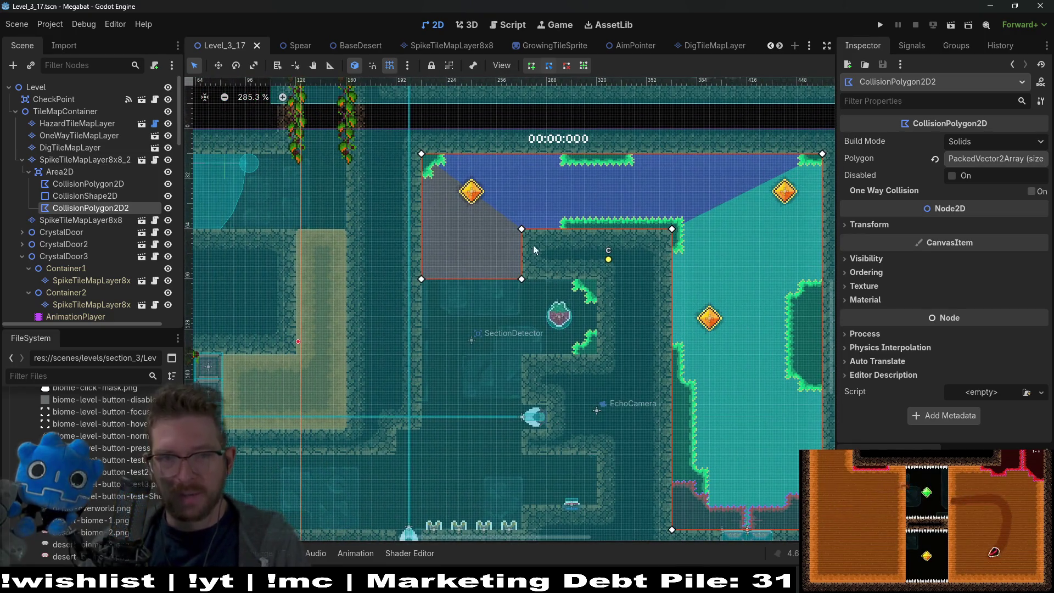
pyautogui.moveTo(468, 316); pyautogui.dragTo(518, 279)
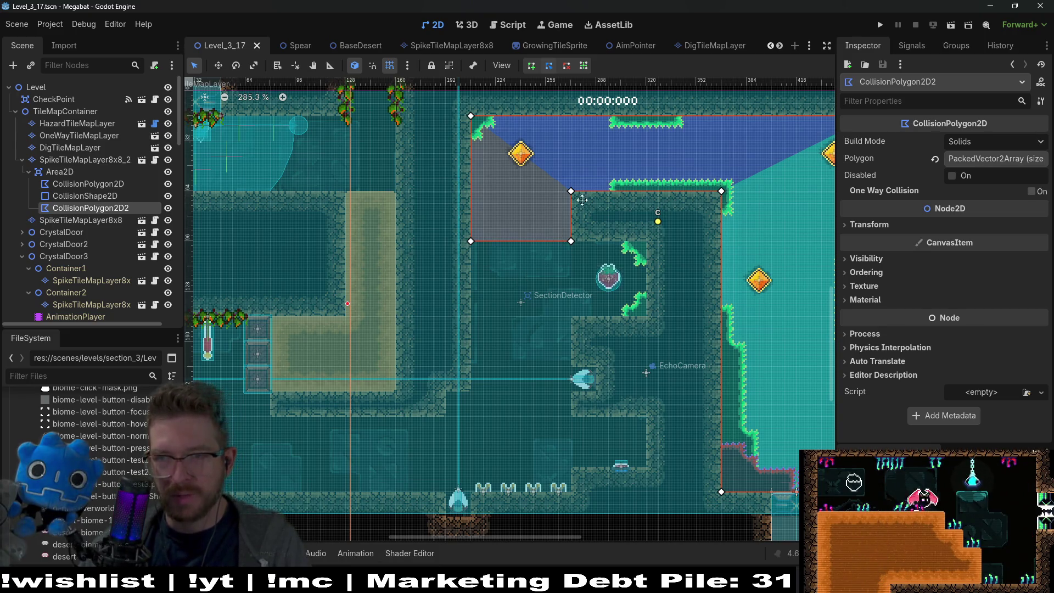
pyautogui.moveTo(582, 199); pyautogui.dragTo(555, 235)
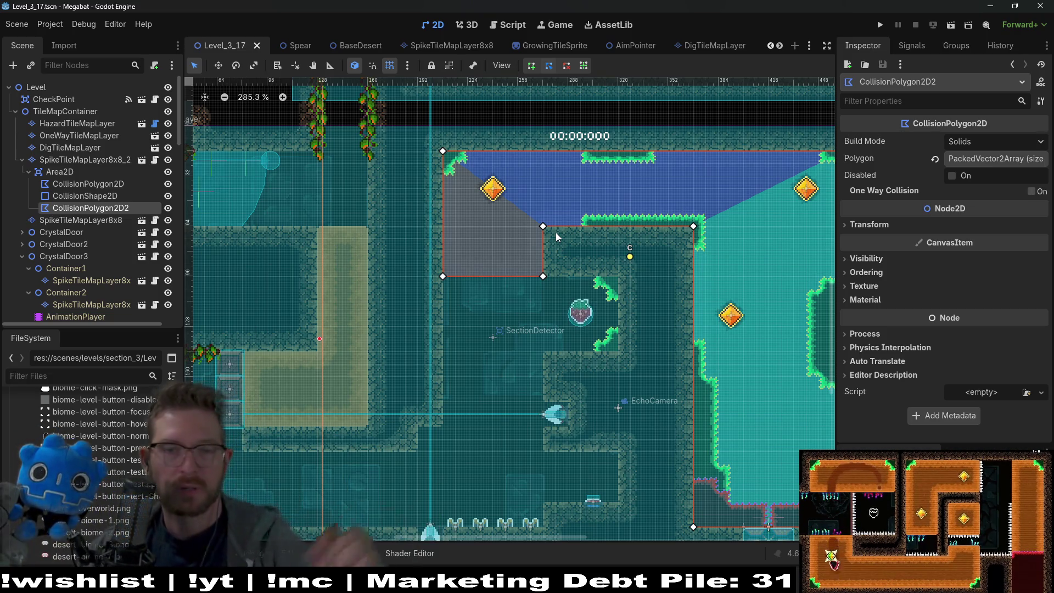
pyautogui.scroll(-2, 512, 318)
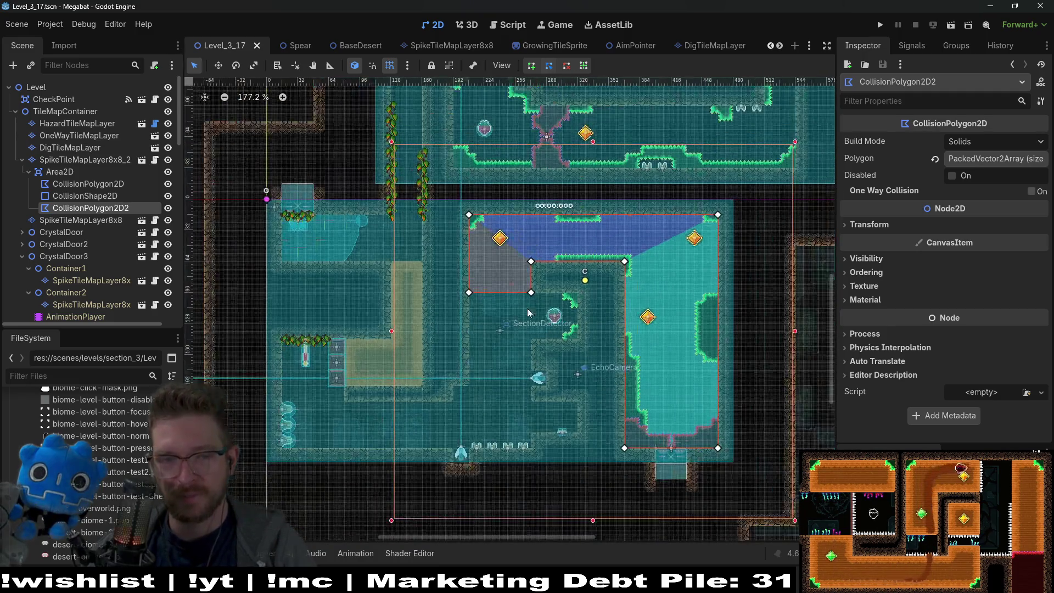
pyautogui.scroll(1, 549, 291)
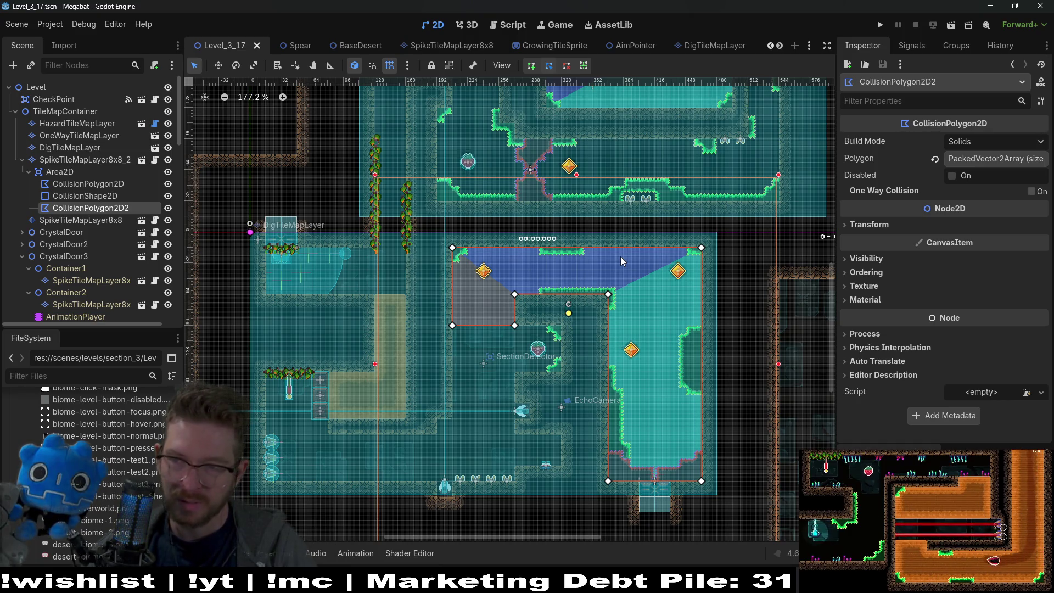
pyautogui.scroll(3, 537, 328)
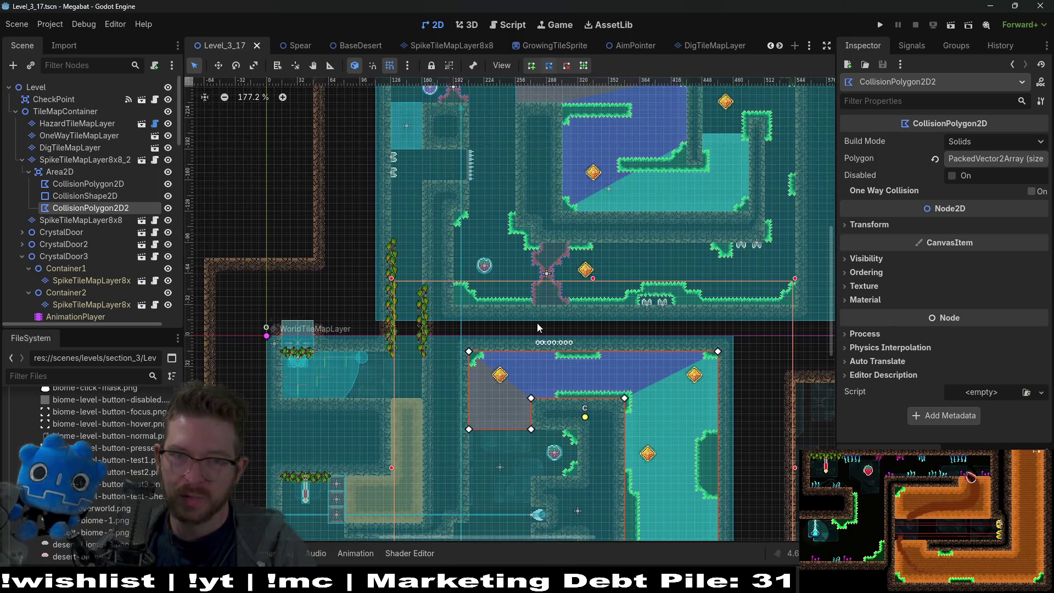
pyautogui.scroll(3, 588, 244)
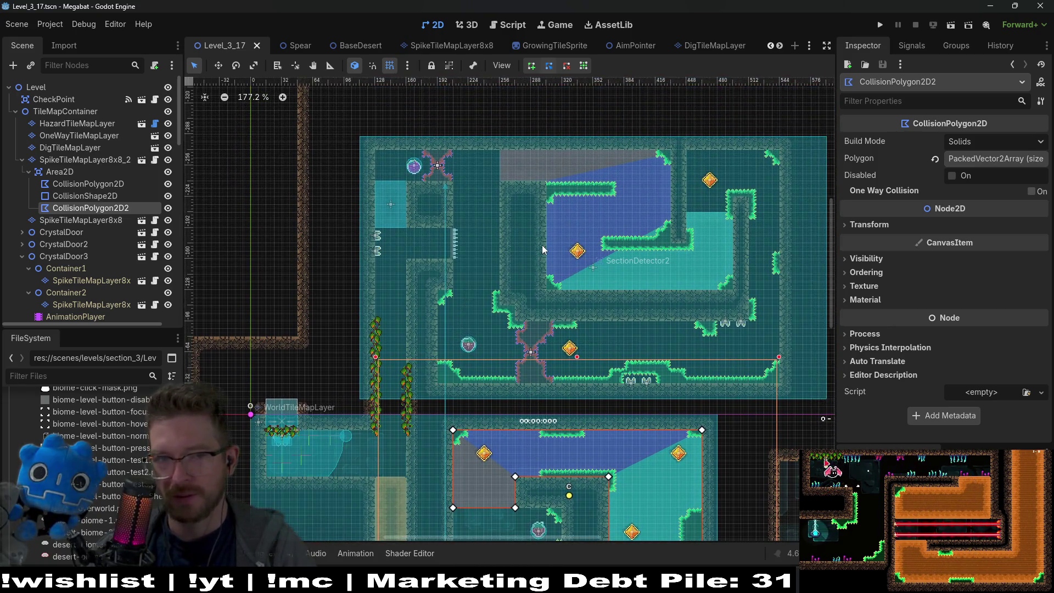
pyautogui.scroll(-2, 680, 258)
pyautogui.hscroll(-2, 691, 247)
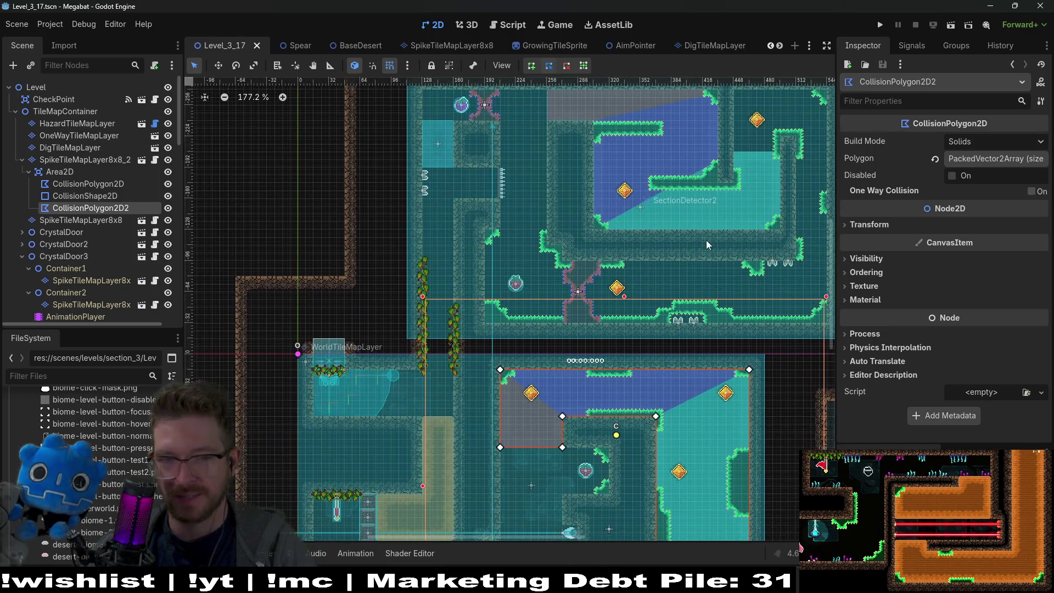
# - Run the scene, fly the bat up past the spikes, grab the strawberry and loop into the right corridor
pyautogui.click(950, 24)
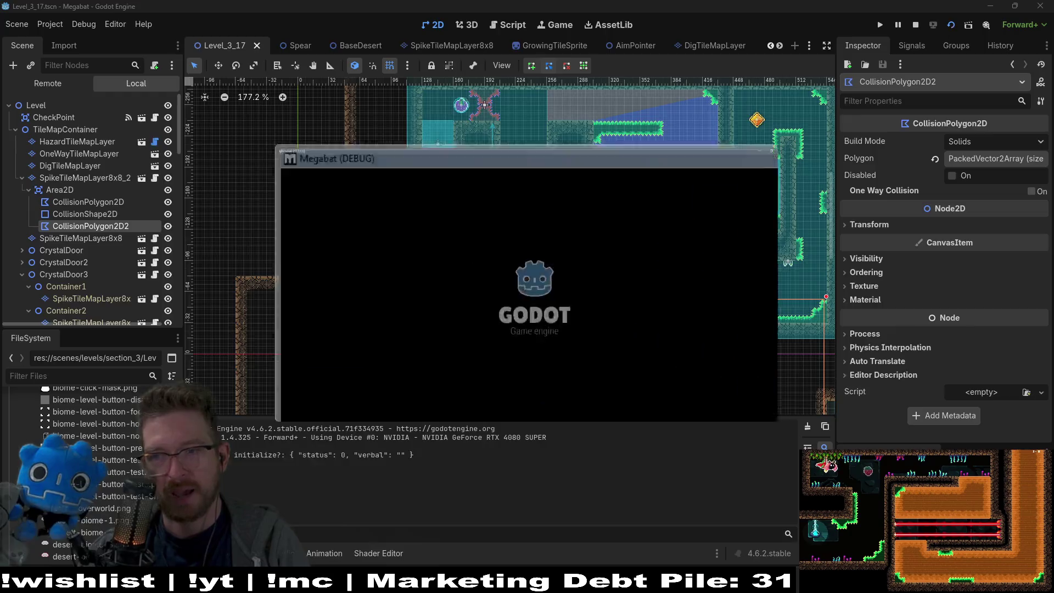
pyautogui.press('Right')
pyautogui.press('Up')
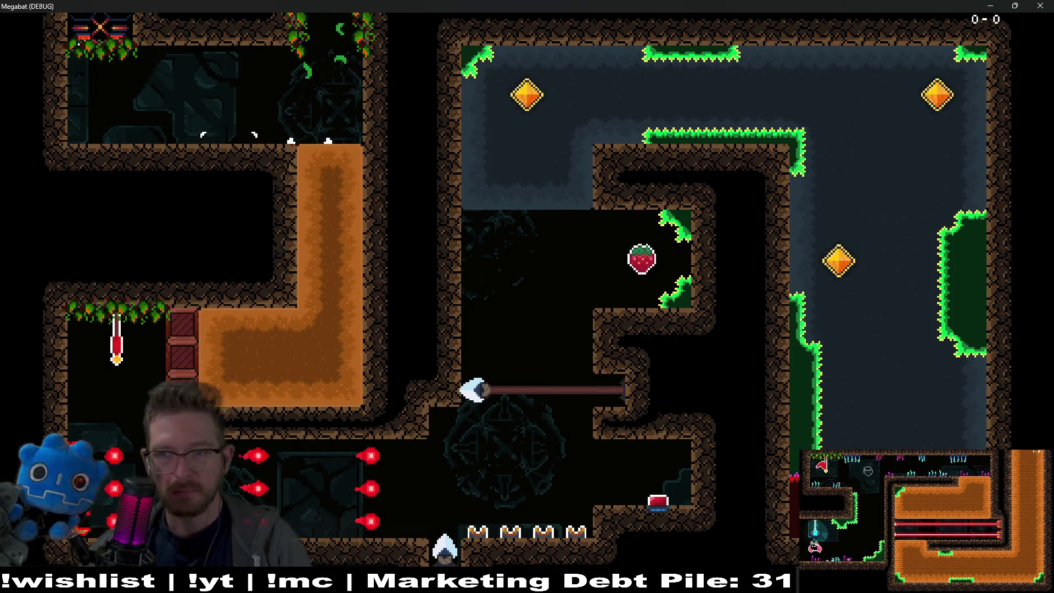
pyautogui.press('Up')
pyautogui.press('Right')
pyautogui.press('Down')
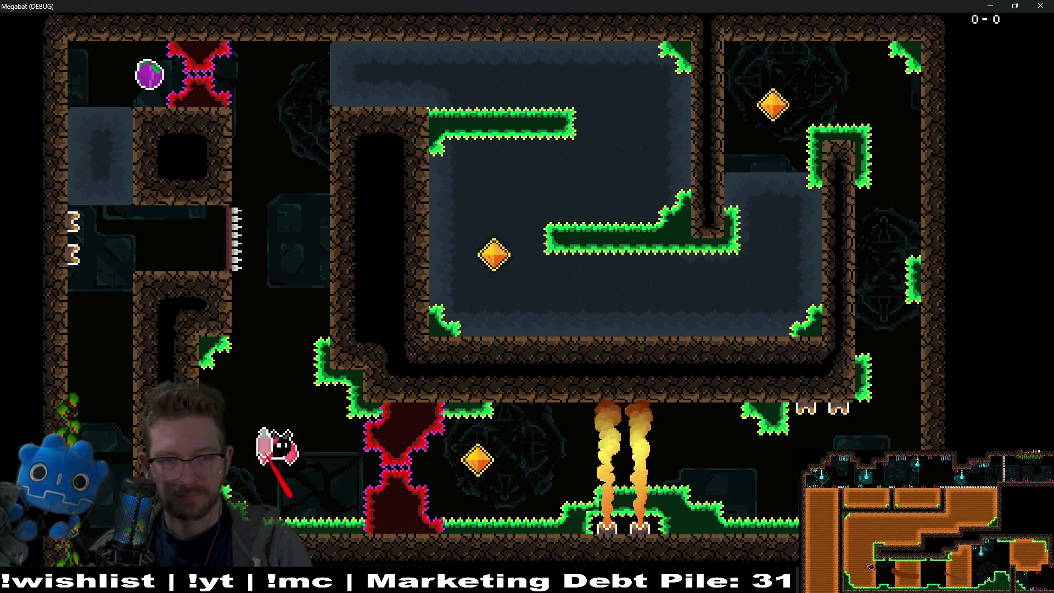
pyautogui.press('Up')
pyautogui.press('Right')
pyautogui.press('Right')
pyautogui.press('Down')
pyautogui.press('Left')
pyautogui.press('Down')
pyautogui.press('Right')
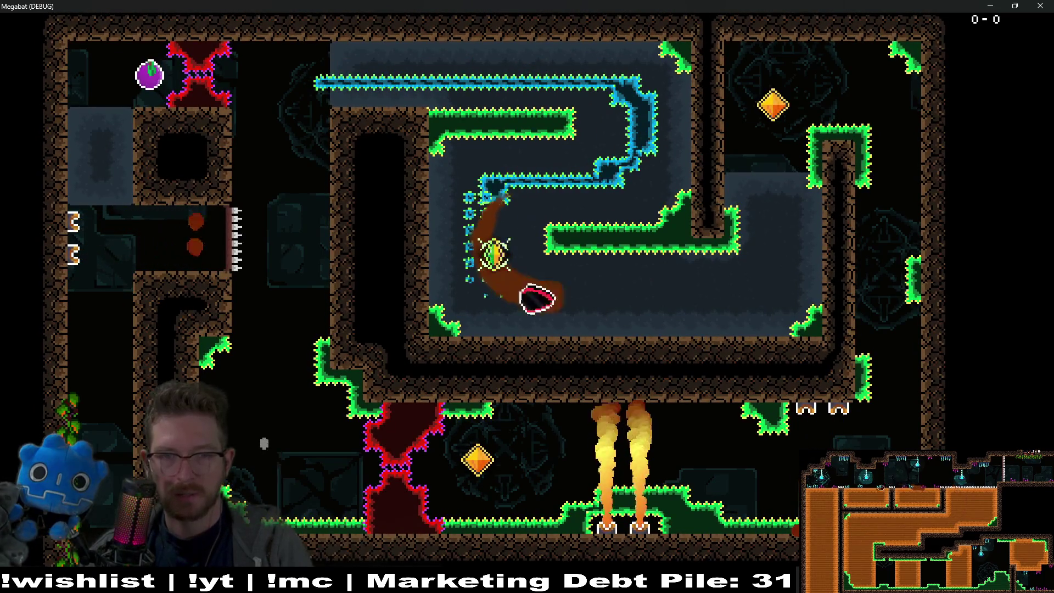
pyautogui.press('Up')
pyautogui.press('Up')
pyautogui.press('Right')
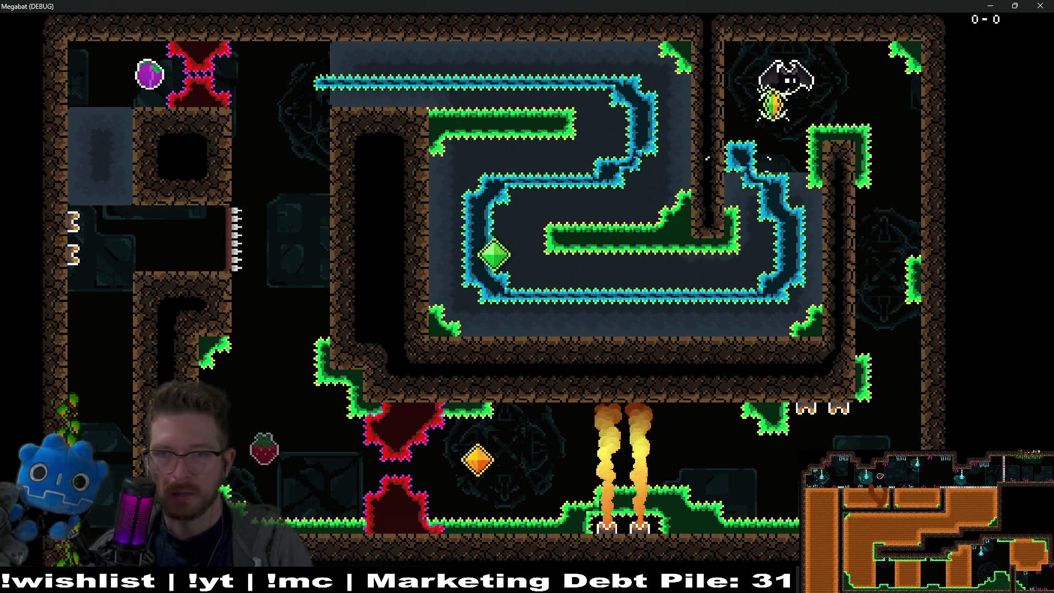
pyautogui.press('Down')
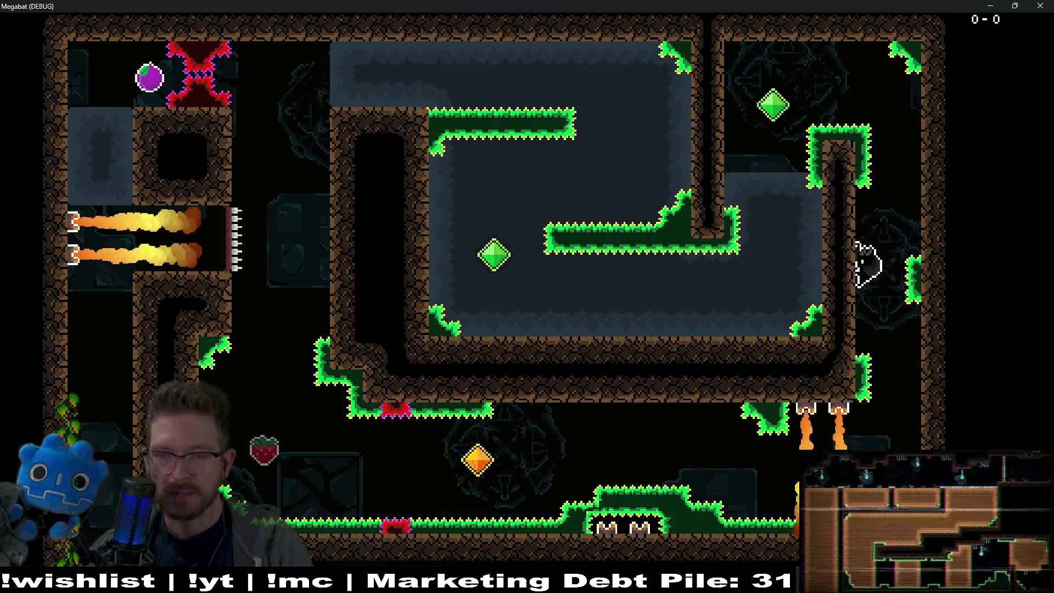
# - Collect the orange gem and purple fruit, exit into the next room and reach the checkpoint flag
pyautogui.press('Left')
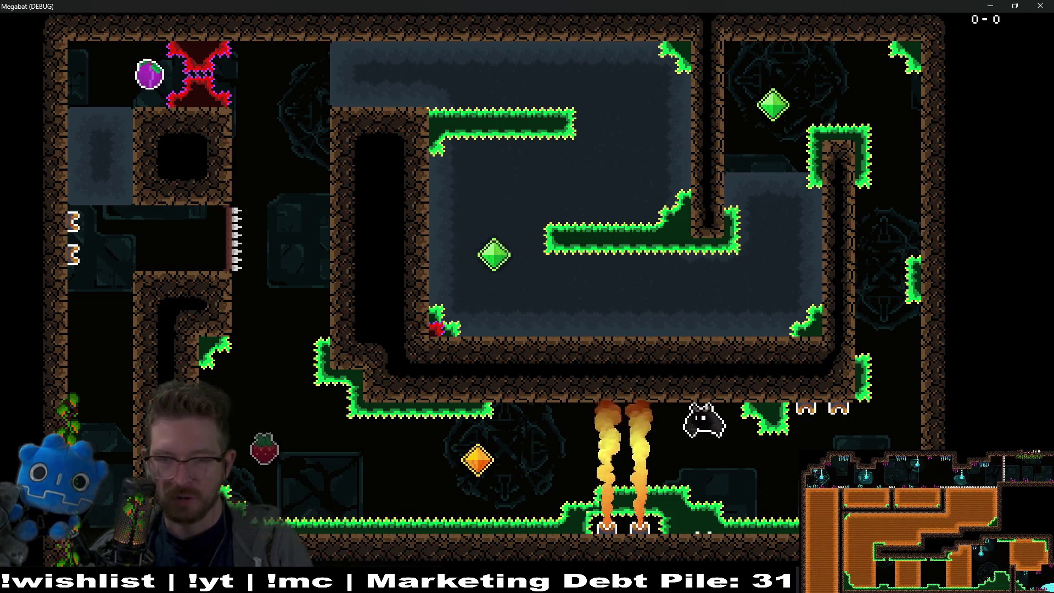
pyautogui.press('Left')
pyautogui.press('Up')
pyautogui.press('Left')
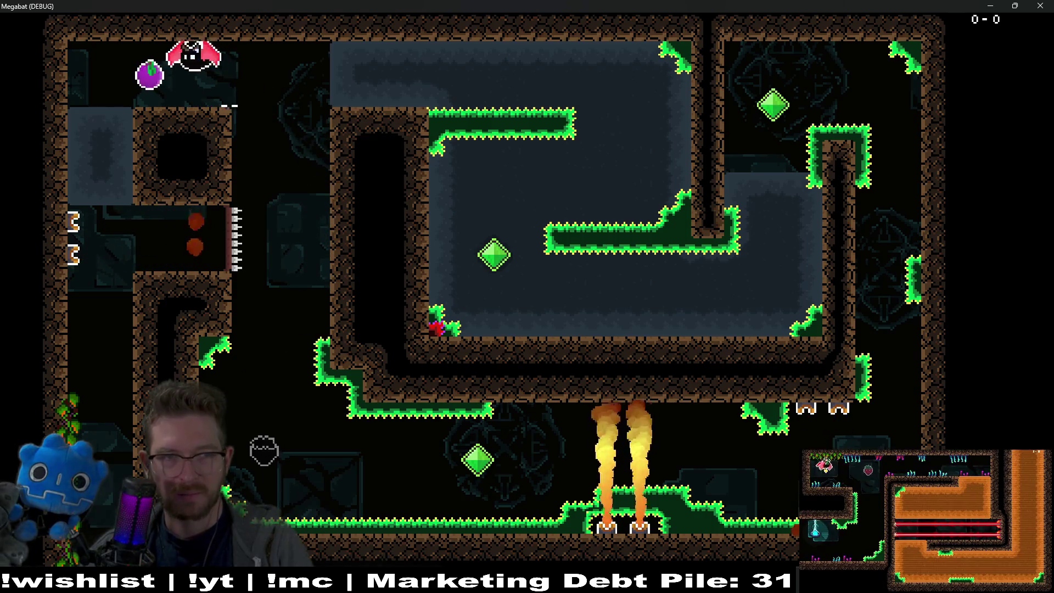
pyautogui.press('Right')
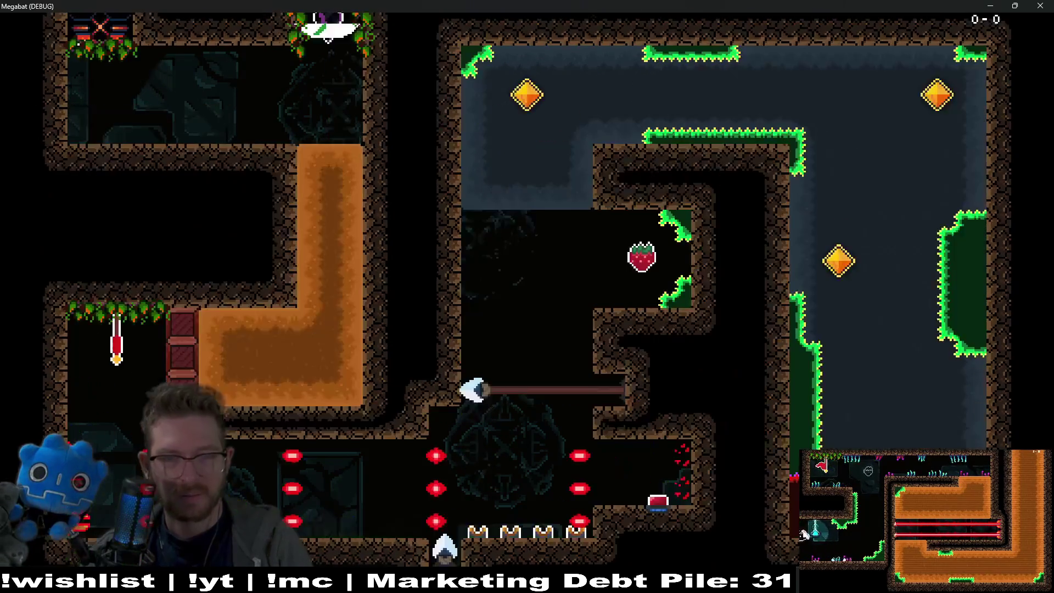
pyautogui.press('Left')
pyautogui.press('Down')
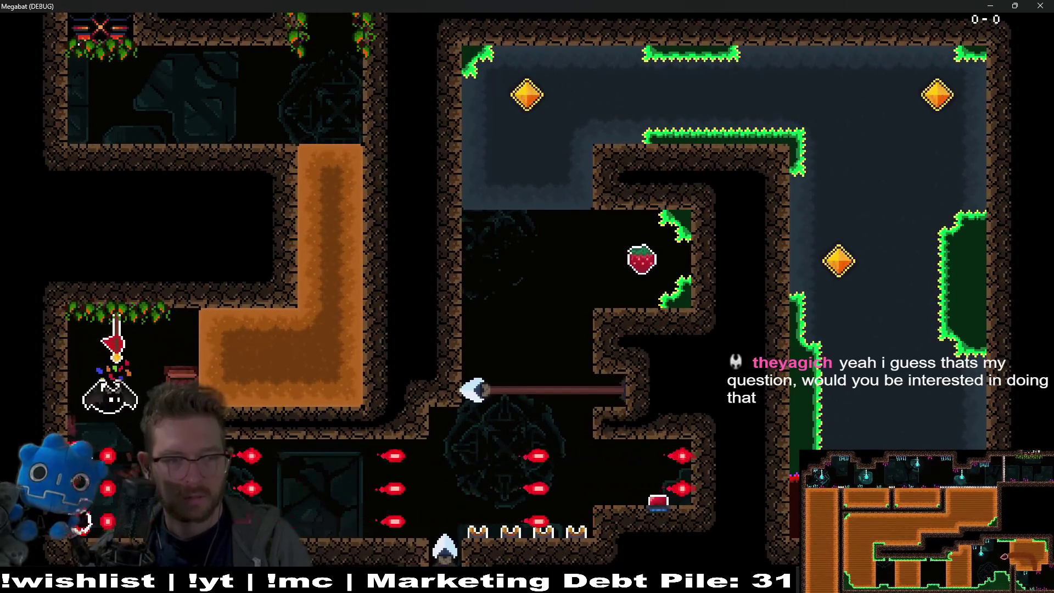
pyautogui.press('Up')
pyautogui.press('Right')
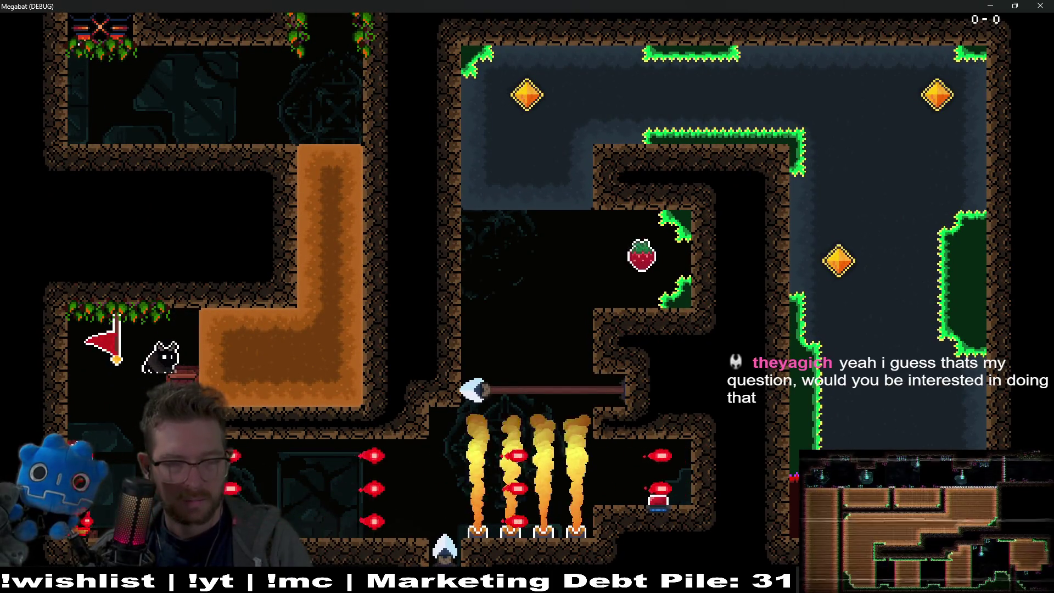
pyautogui.press('Left')
# - Fly past the red projectiles and along the top corridor, then close the game
pyautogui.press('Down')
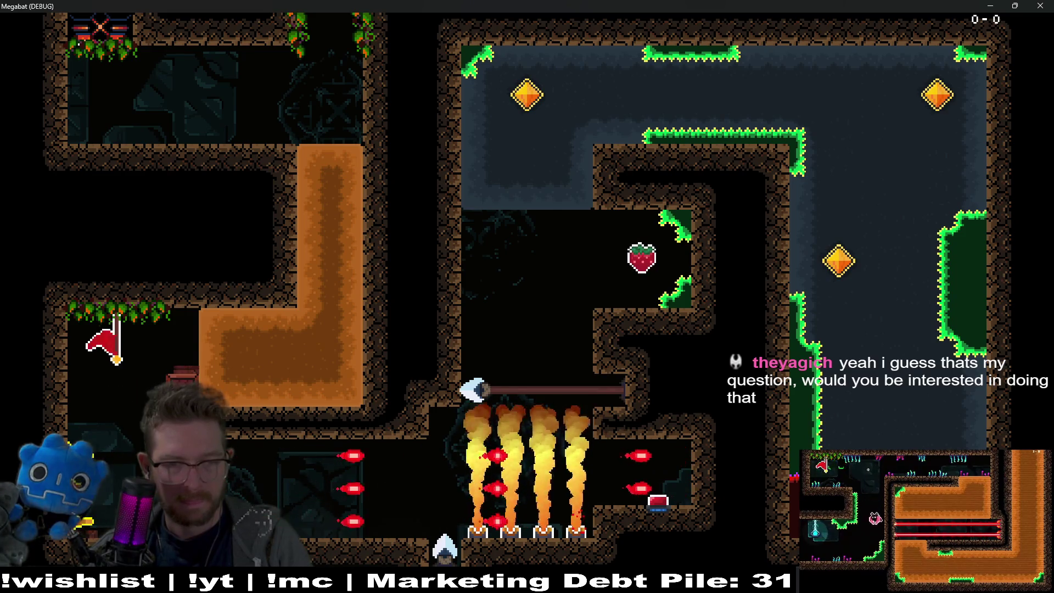
pyautogui.press('Right')
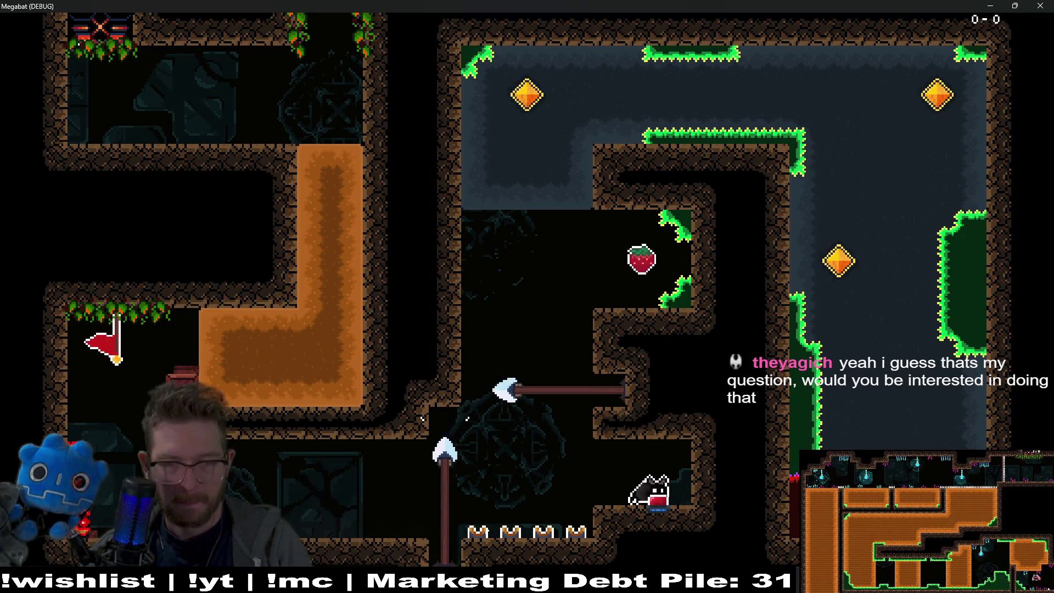
pyautogui.press('Left')
pyautogui.press('Up')
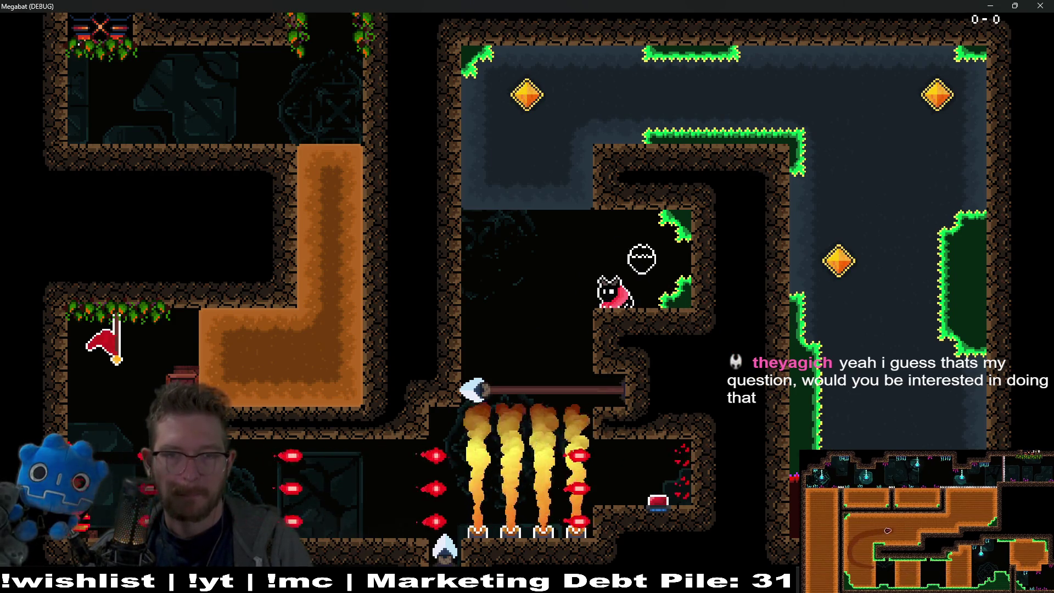
pyautogui.press('Up')
pyautogui.press('Right')
pyautogui.press('Down')
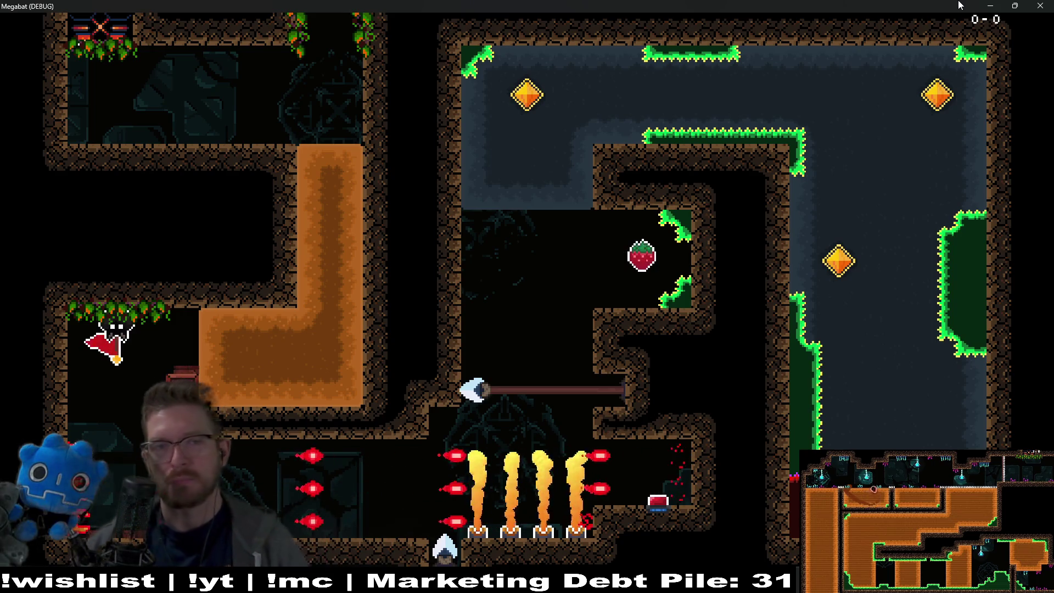
pyautogui.click(1040, 5)
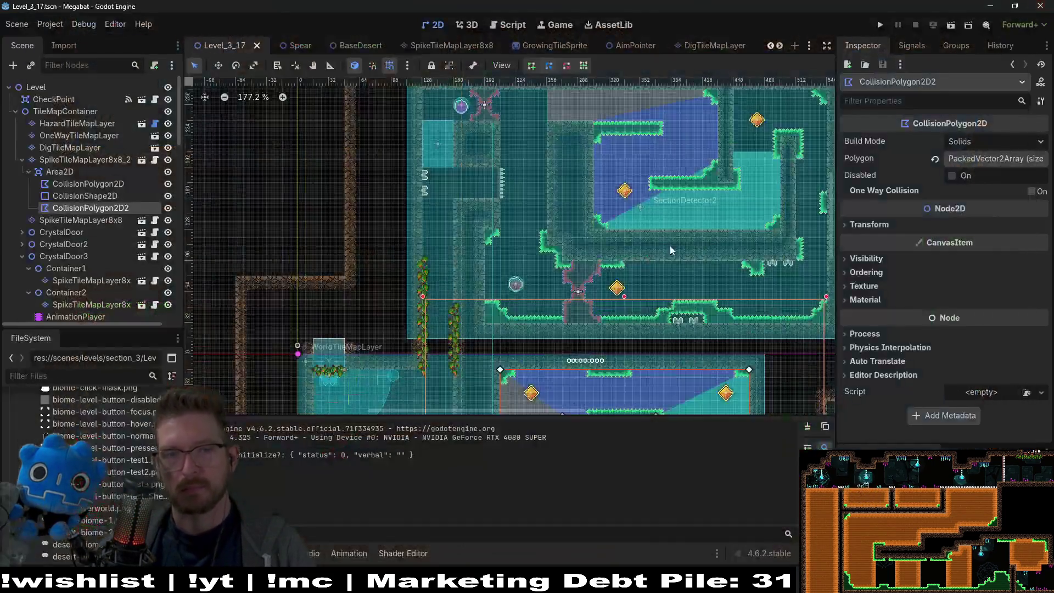
# - Survey the Level_3_17 layout, then select EnvironmentTileMapLayer to show its LightBulb, Lantern and Brazier scenes
pyautogui.scroll(-5, 610, 182)
pyautogui.scroll(3, 575, 354)
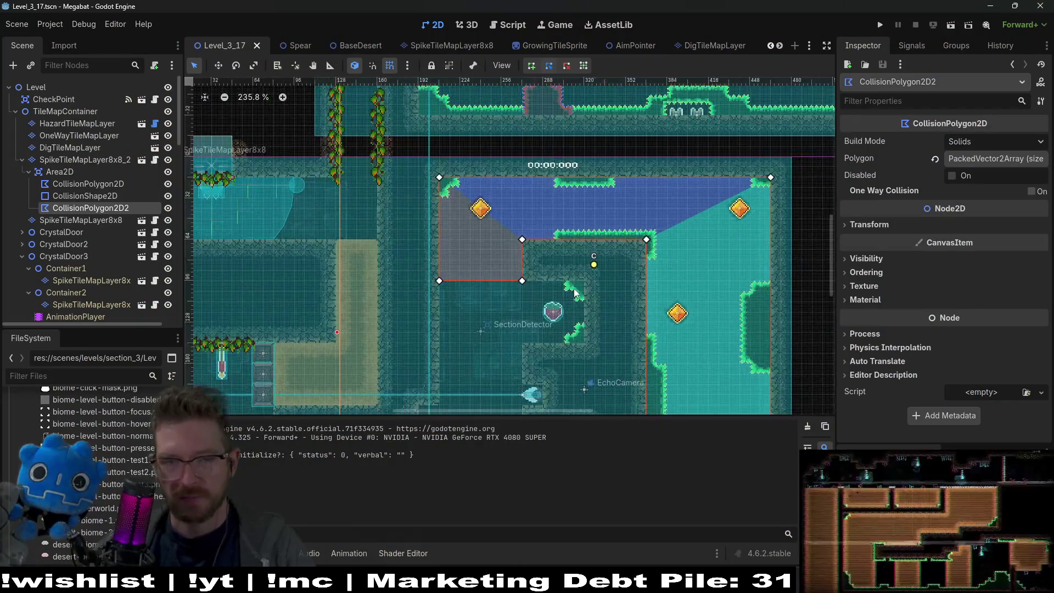
pyautogui.hscroll(-10, 575, 355)
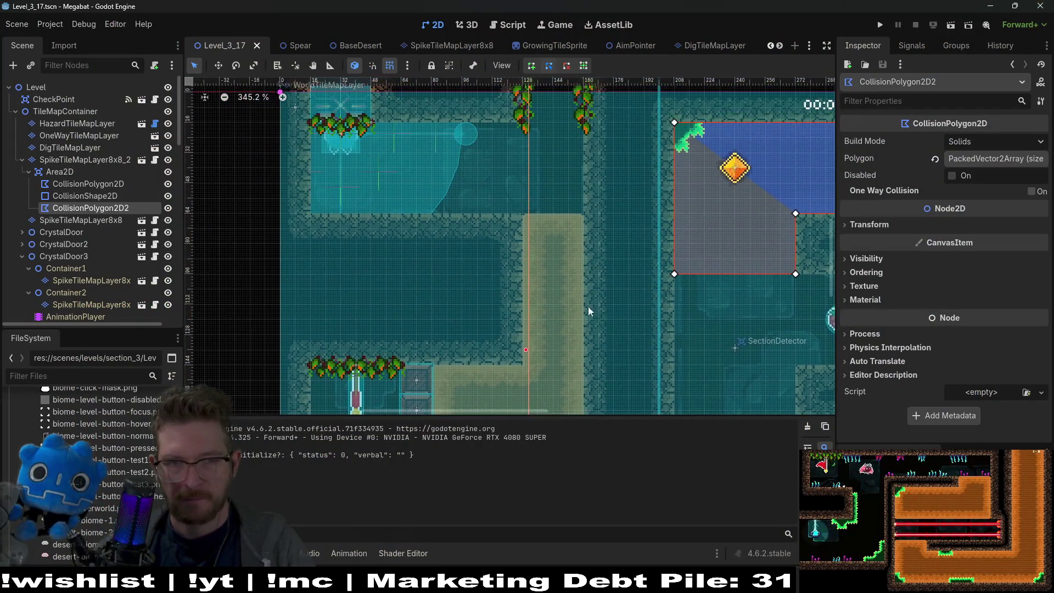
pyautogui.scroll(2, 588, 306)
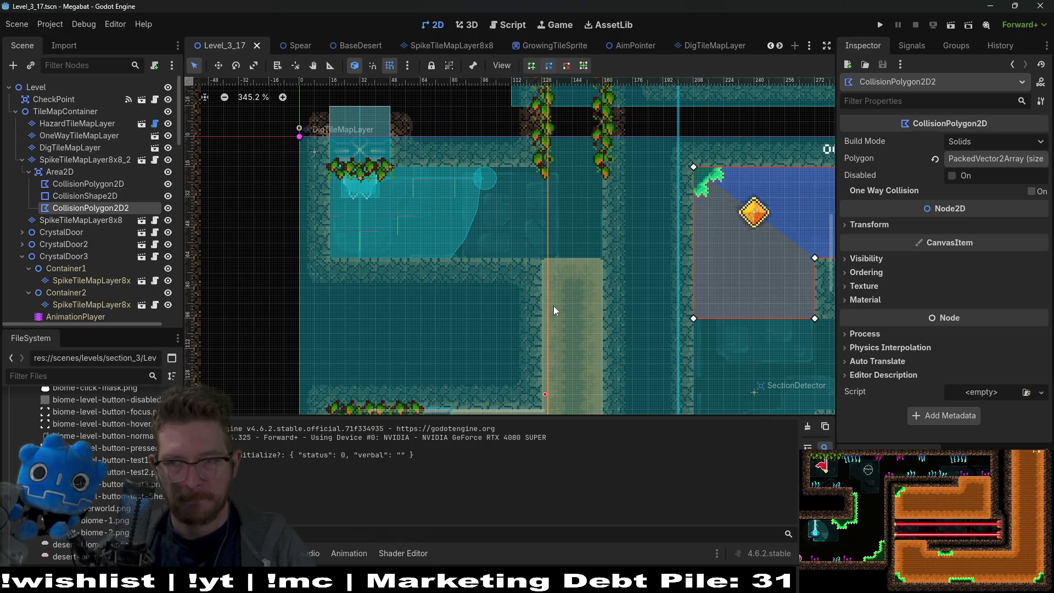
pyautogui.scroll(5, 594, 219)
pyautogui.hscroll(2, 579, 262)
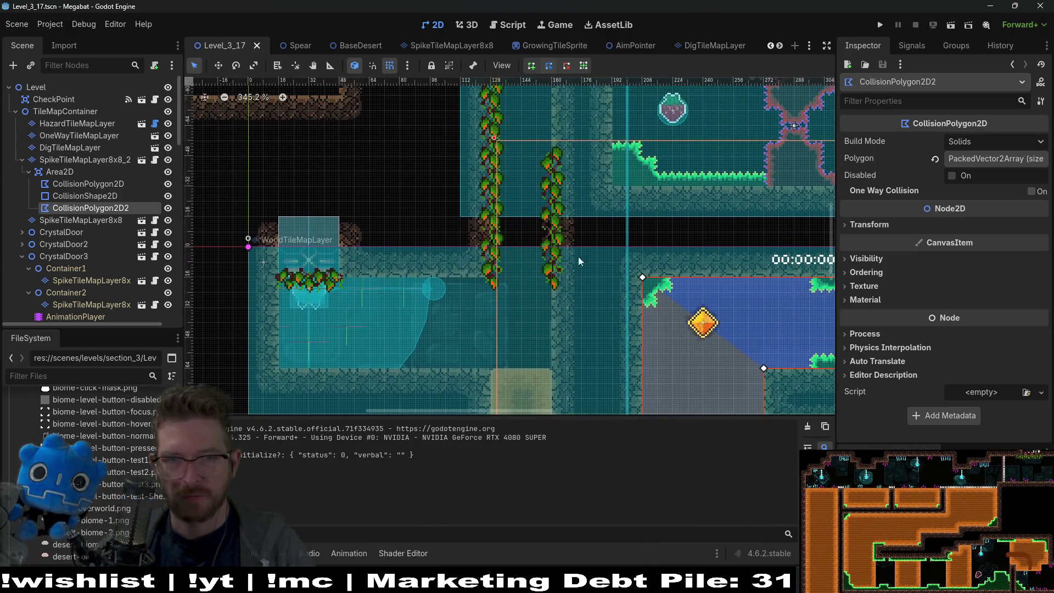
pyautogui.scroll(2, 573, 296)
pyautogui.scroll(-5, 578, 295)
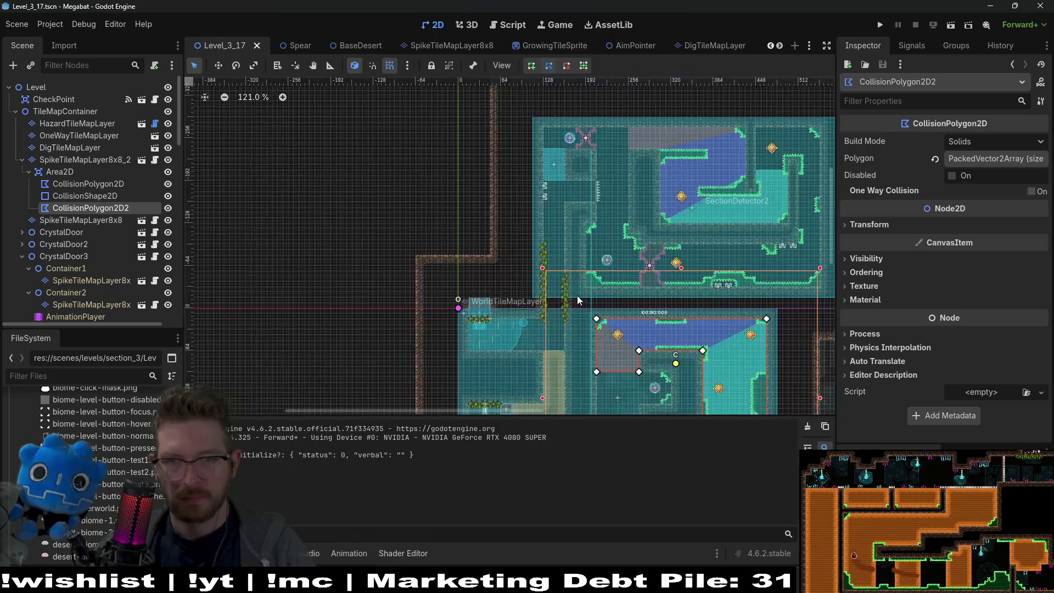
pyautogui.scroll(-3, 741, 224)
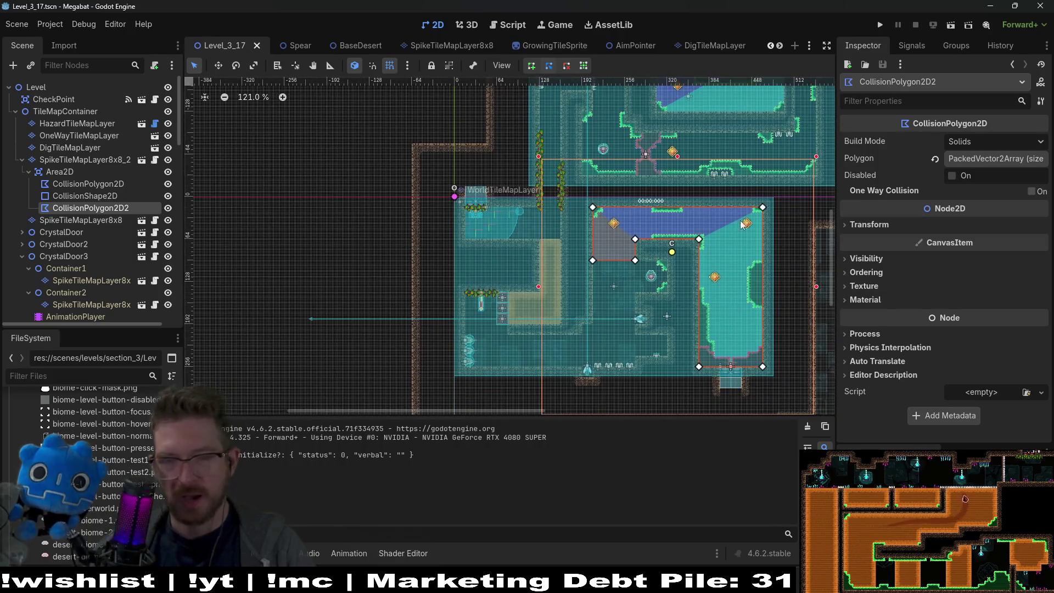
pyautogui.scroll(-1, 684, 292)
pyautogui.hscroll(-1, 684, 292)
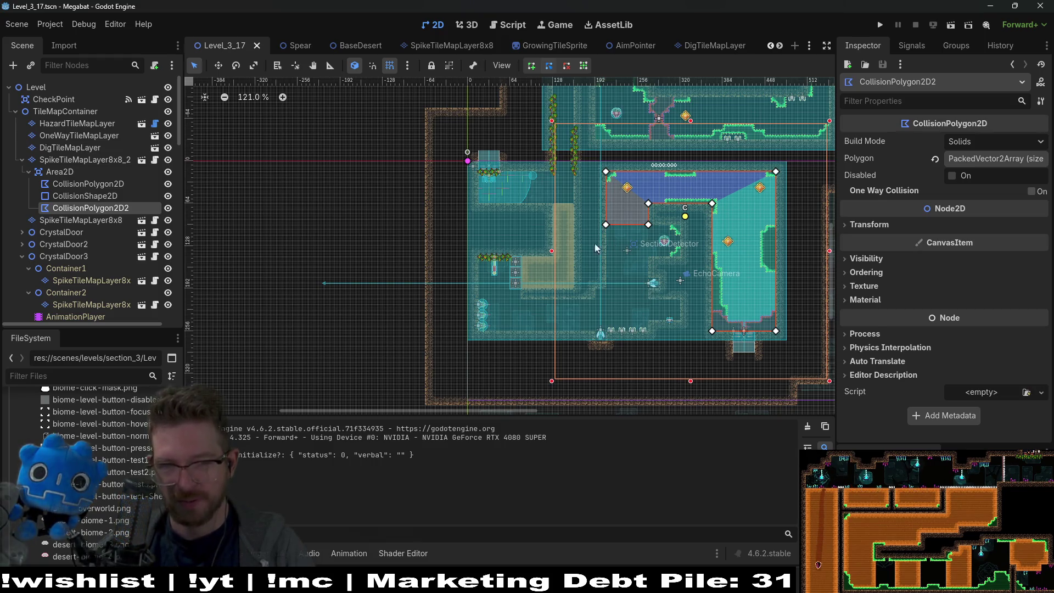
pyautogui.scroll(1, 594, 243)
pyautogui.scroll(-5, 85, 211)
pyautogui.click(83, 231)
pyautogui.click(214, 416)
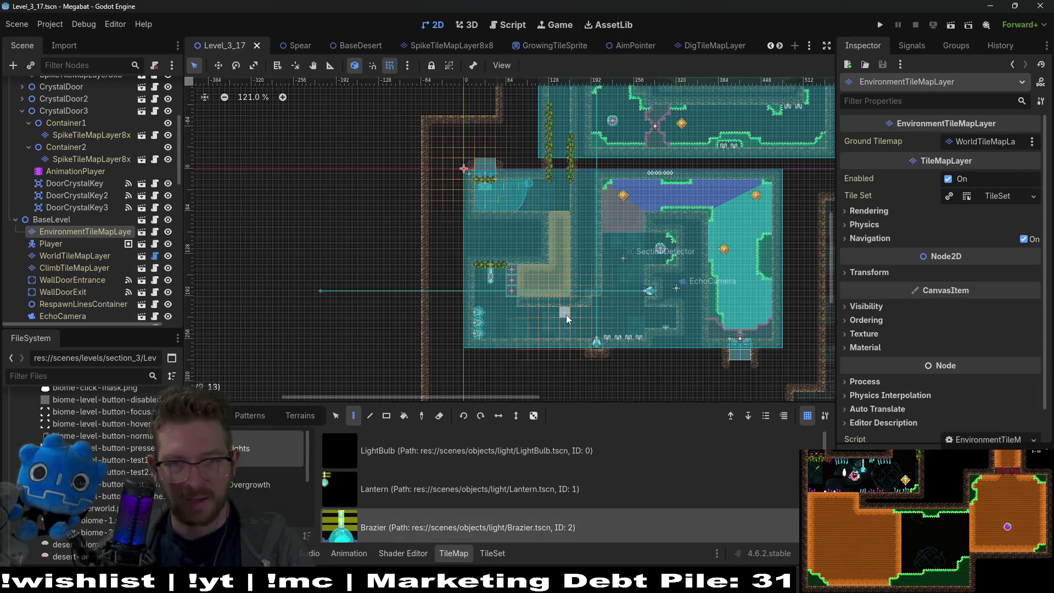
# - Place a first Brazier light and remove an extra one dropped in the upper room
pyautogui.scroll(5, 565, 314)
pyautogui.scroll(3, 596, 337)
pyautogui.scroll(3, 360, 306)
pyautogui.click(360, 302)
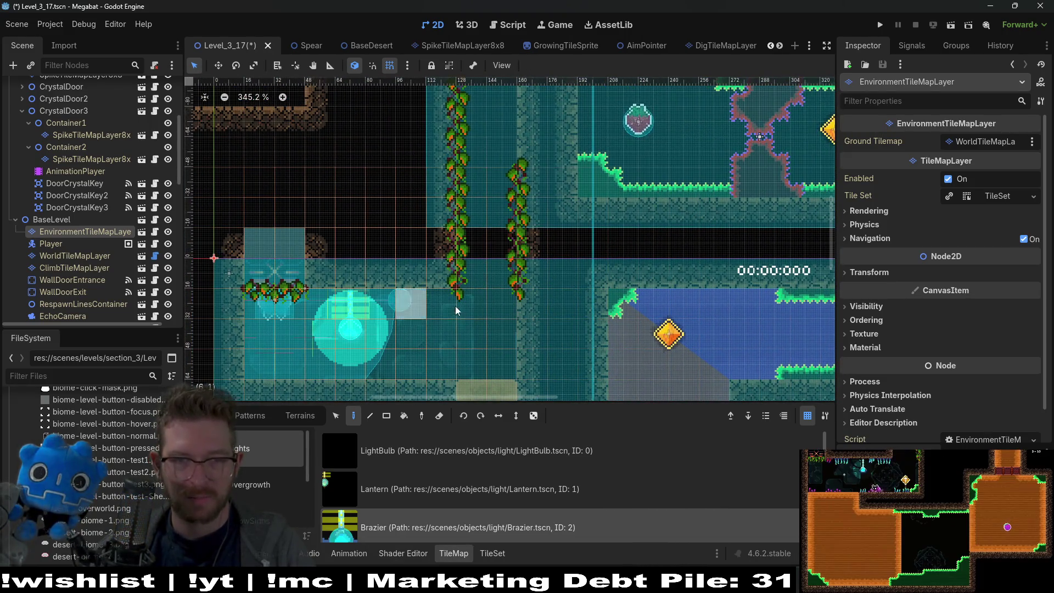
pyautogui.scroll(6, 540, 288)
pyautogui.hscroll(3, 540, 288)
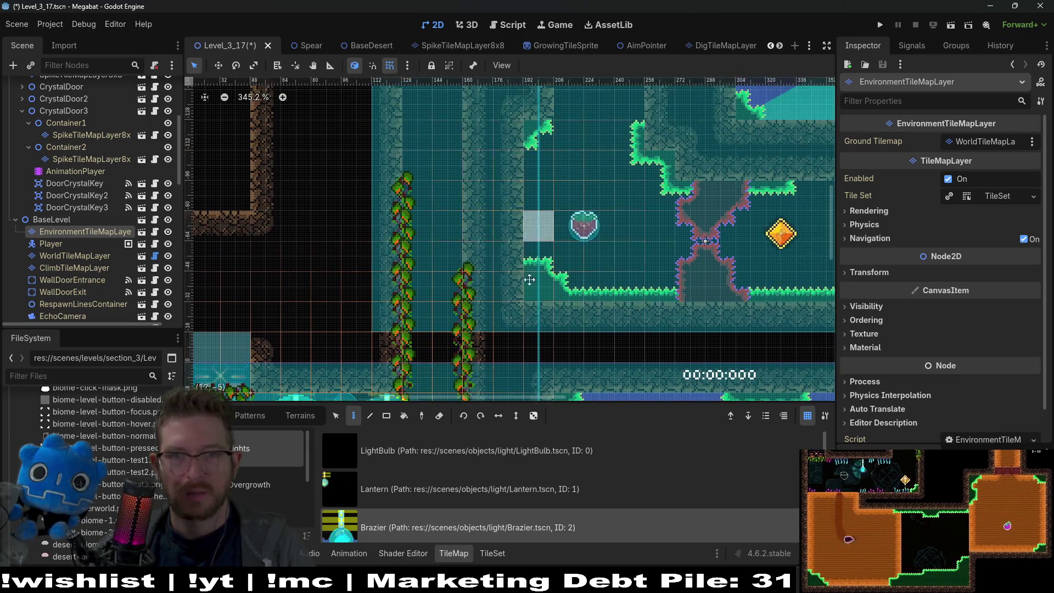
pyautogui.scroll(-4, 541, 285)
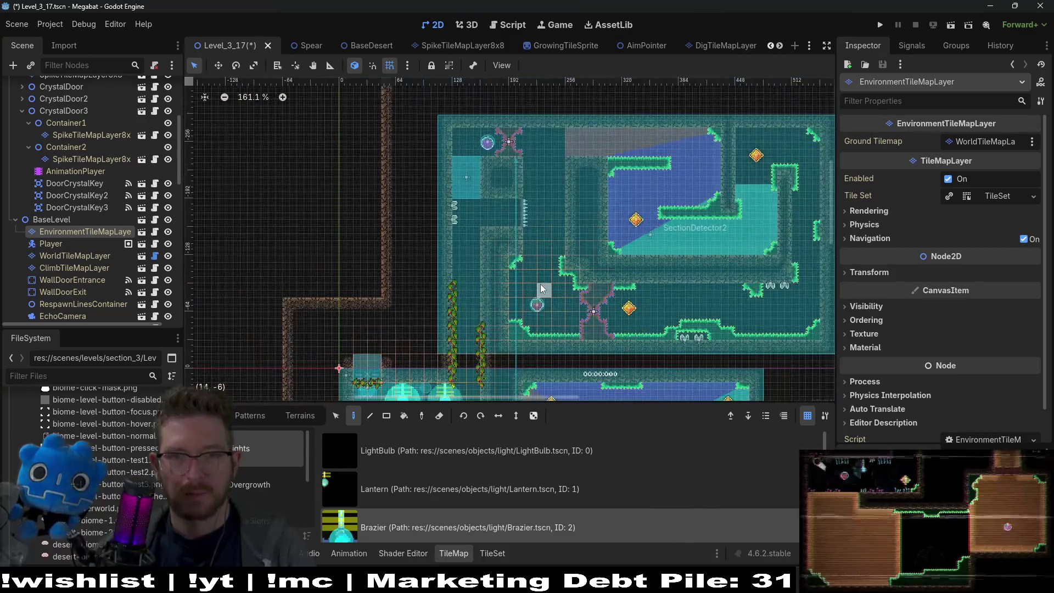
pyautogui.click(485, 201)
pyautogui.rightClick(485, 200)
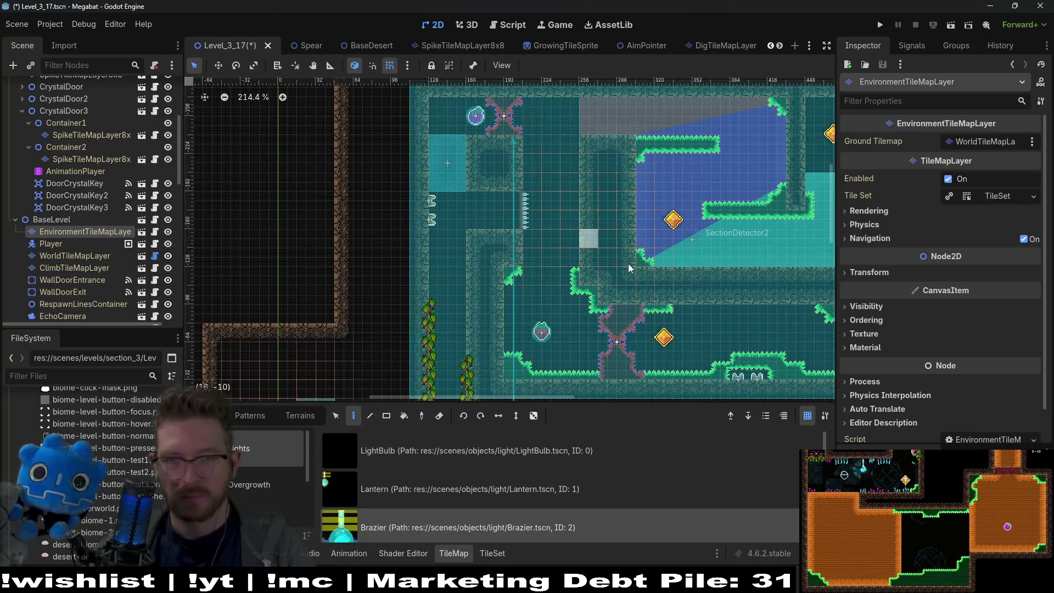
# - Try Brazier positions near the room floor, erasing the misplaced ones
pyautogui.scroll(-1, 632, 263)
pyautogui.hscroll(2, 632, 264)
pyautogui.click(683, 292)
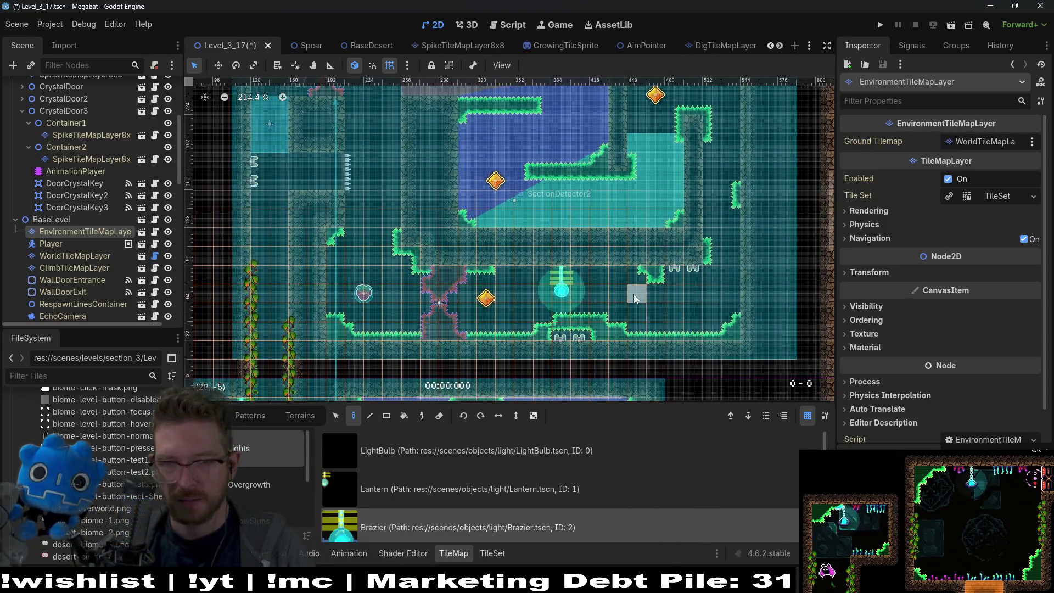
pyautogui.hscroll(2, 680, 299)
pyautogui.scroll(-1, 681, 299)
pyautogui.hscroll(-1, 693, 283)
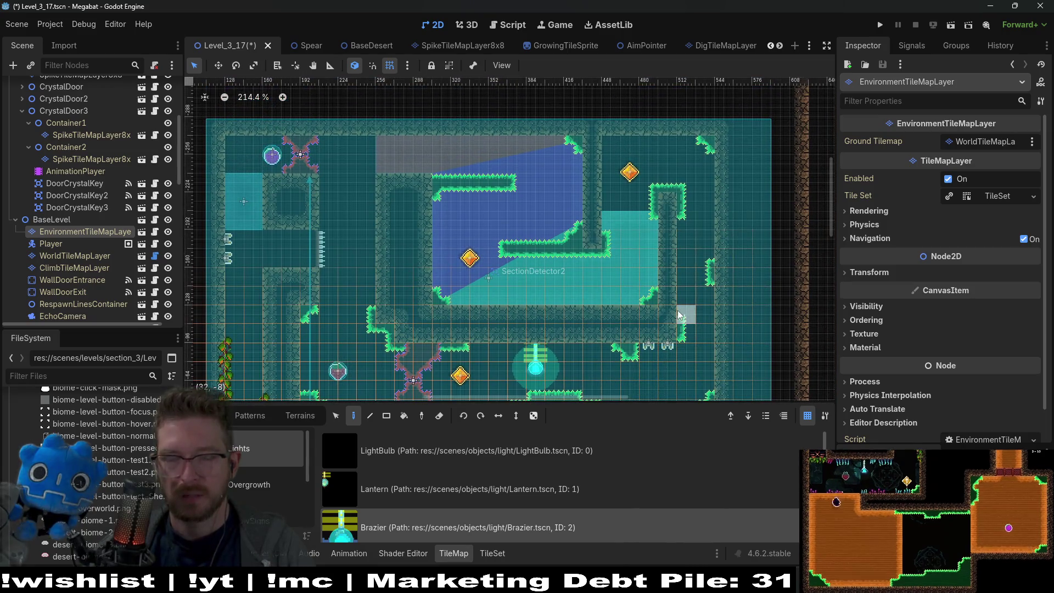
pyautogui.hscroll(-1, 625, 280)
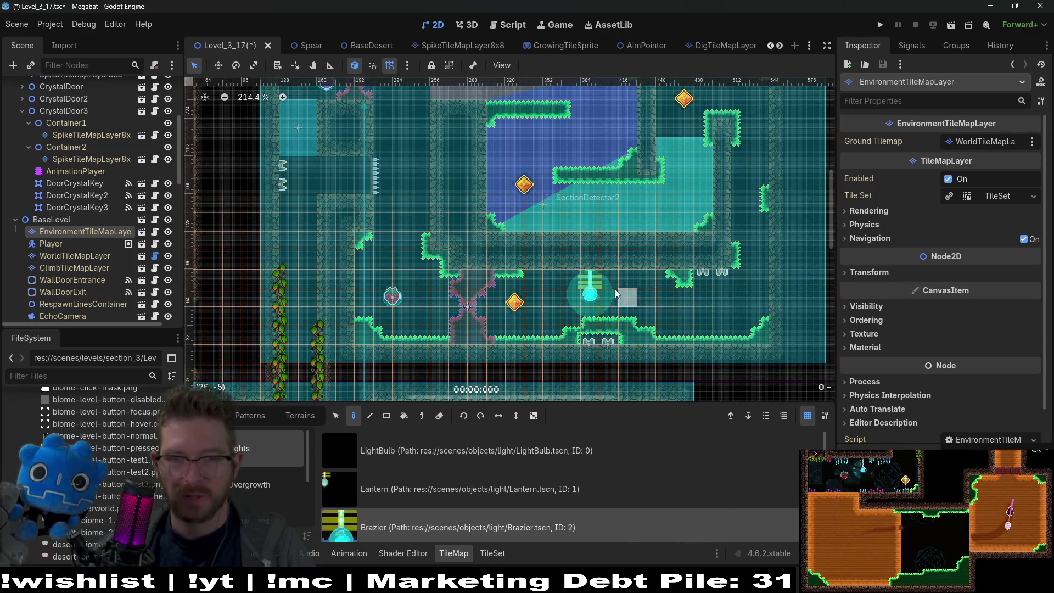
pyautogui.rightClick(590, 280)
pyautogui.click(613, 281)
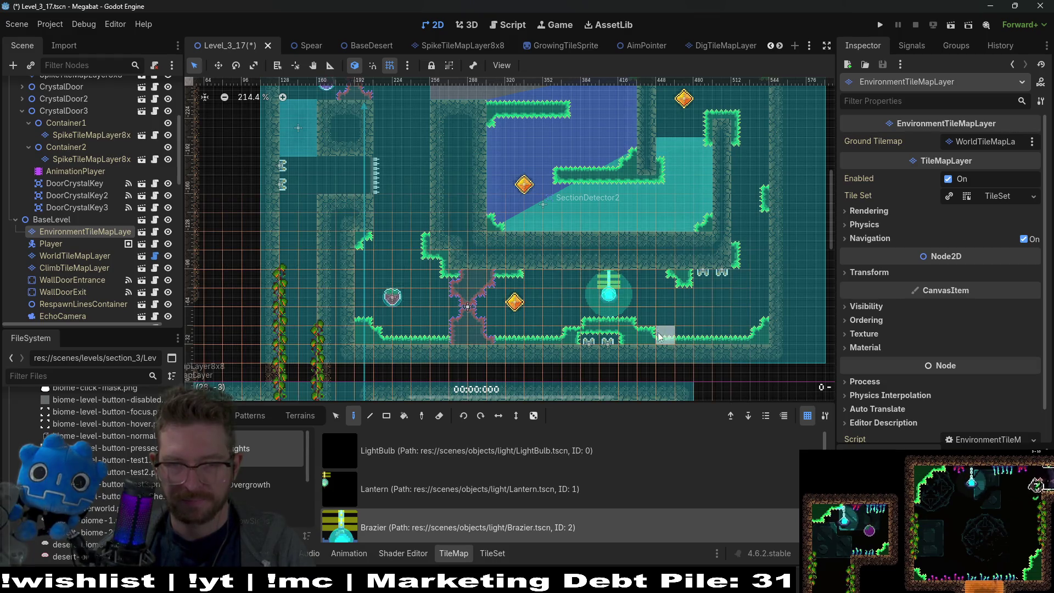
pyautogui.rightClick(612, 283)
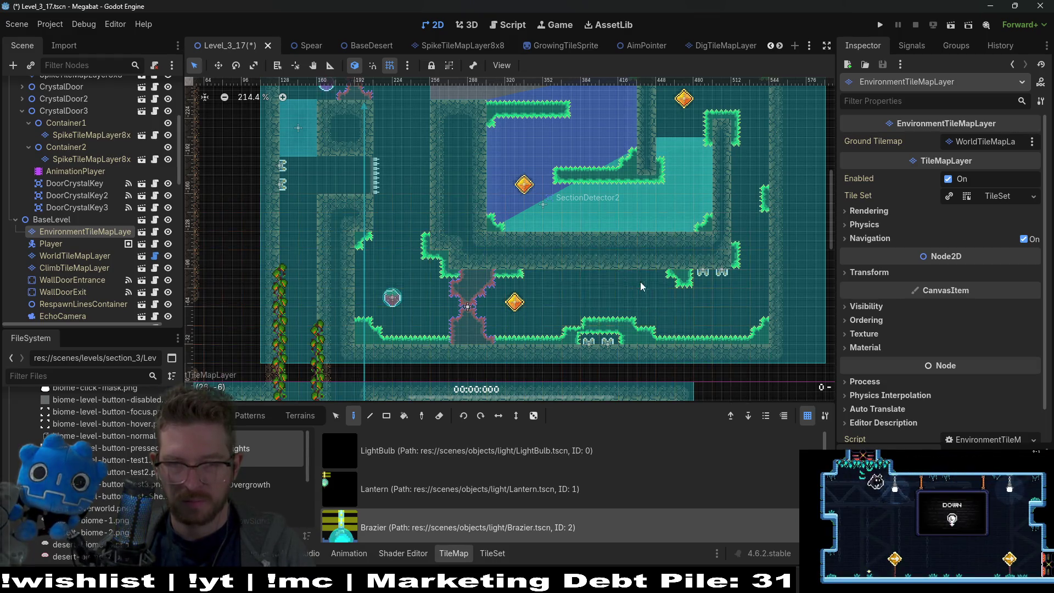
# - Paint the final two Braziers next to each other on the lower corridor ledge
pyautogui.click(641, 286)
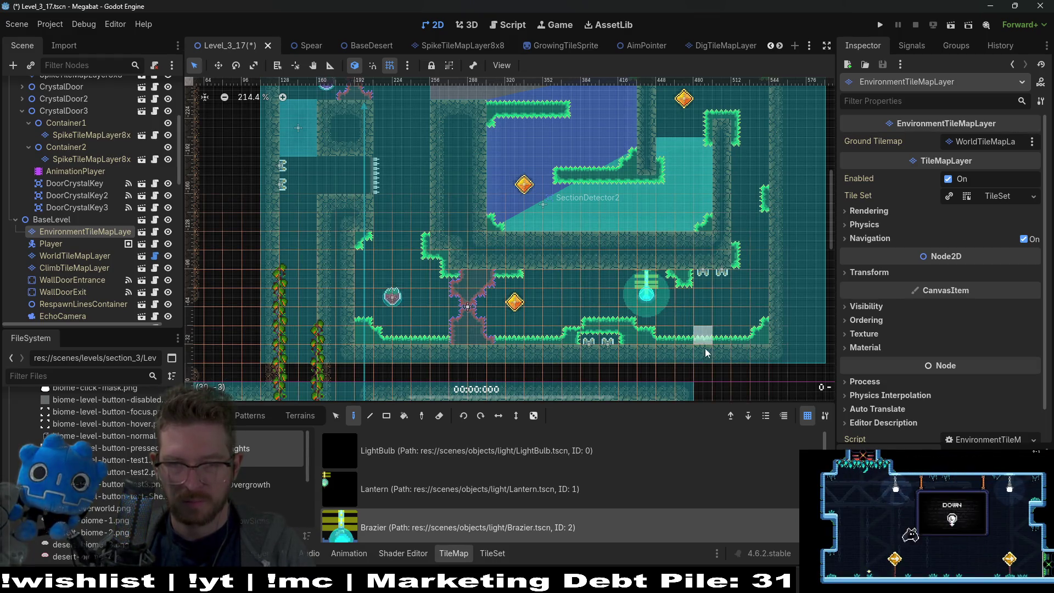
pyautogui.click(569, 280)
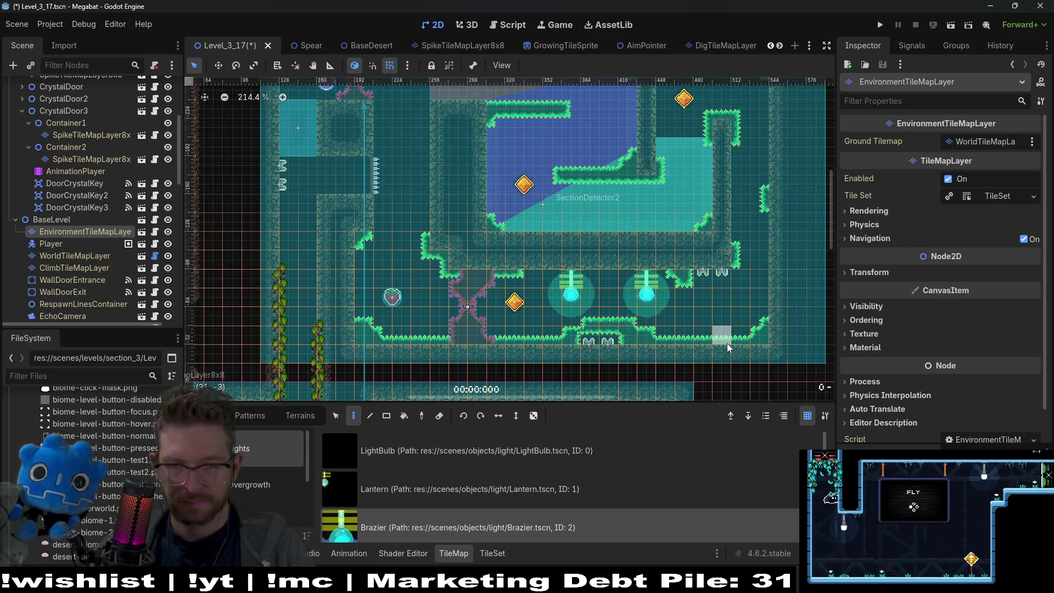
pyautogui.scroll(-2, 475, 301)
pyautogui.hscroll(-1, 476, 301)
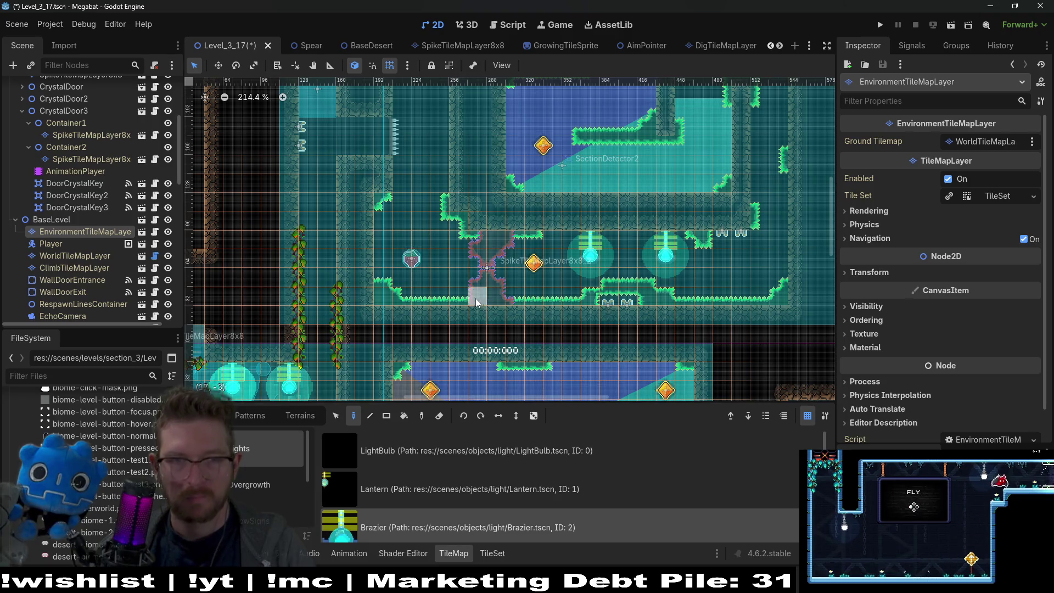
pyautogui.scroll(3, 476, 301)
pyautogui.hscroll(-3, 475, 301)
pyautogui.scroll(-1, 258, 475)
pyautogui.scroll(-1, 259, 481)
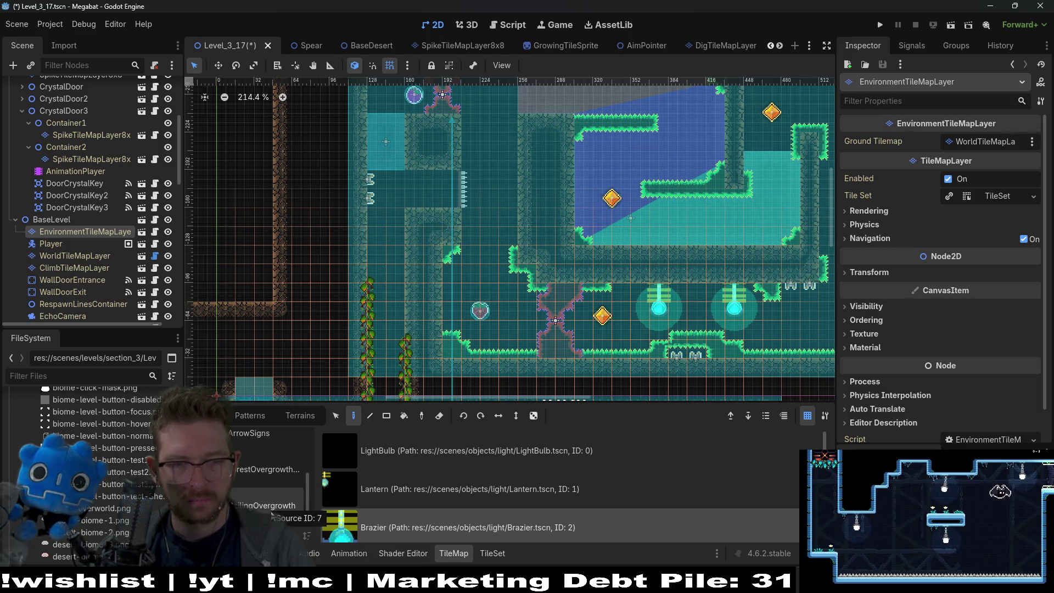
pyautogui.click(299, 498)
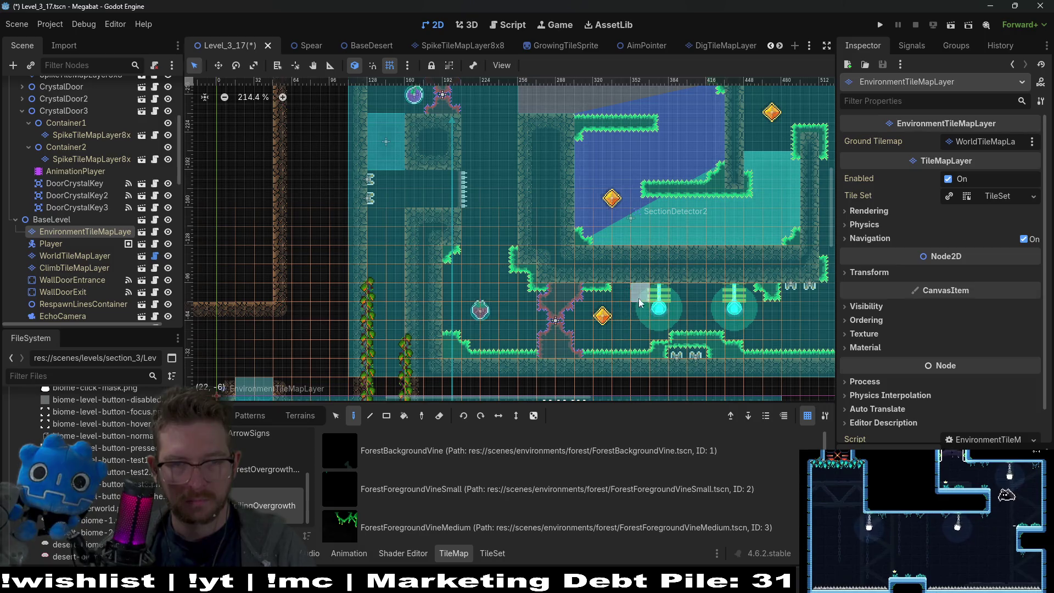
# - Select DesertForegroundVineSmall and hang two small vines from the ceiling
pyautogui.scroll(-4, 428, 512)
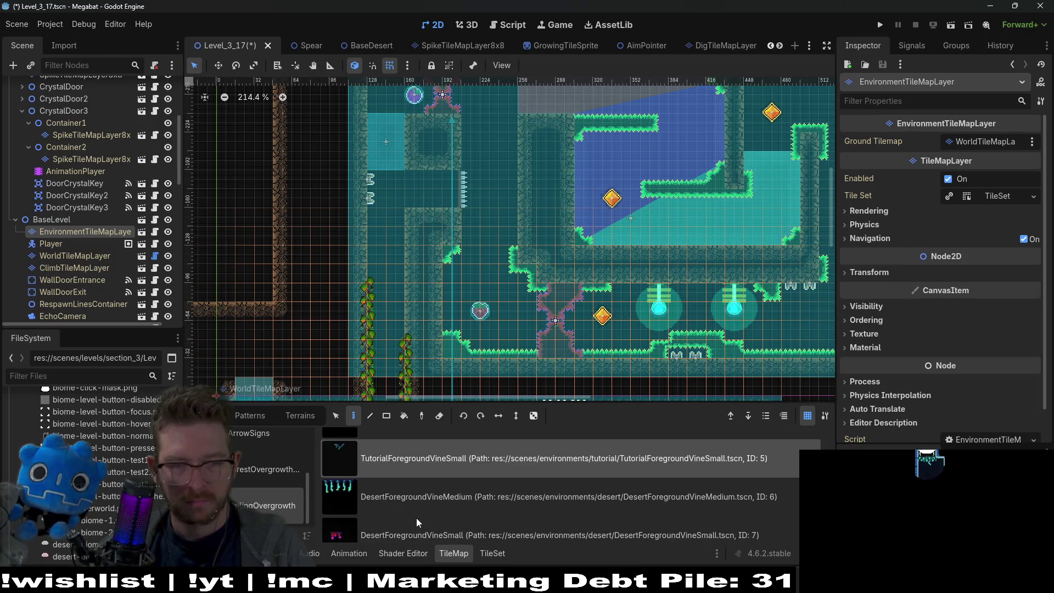
pyautogui.click(426, 527)
pyautogui.click(640, 293)
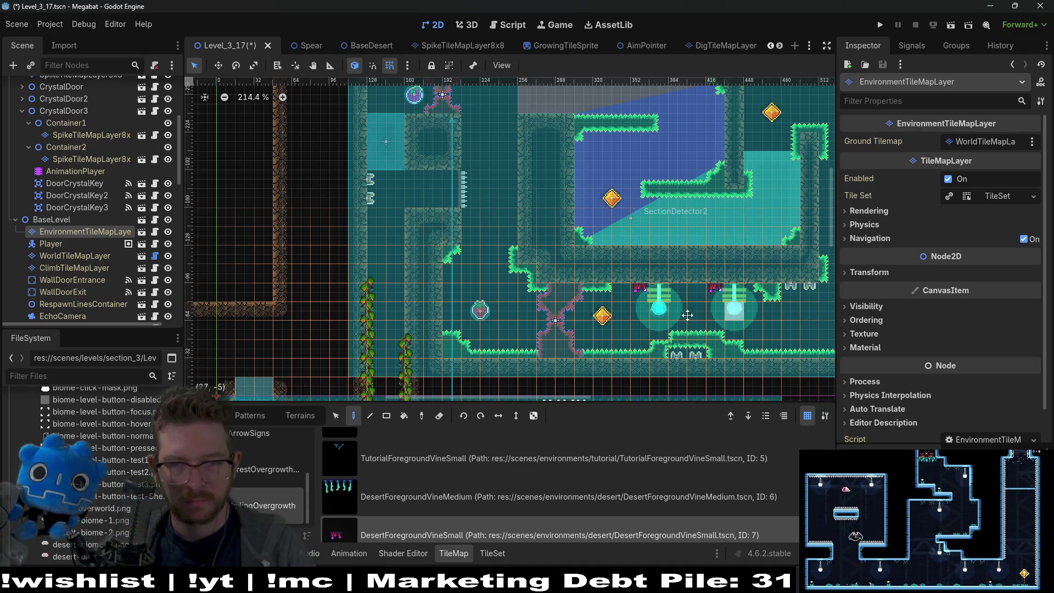
pyautogui.scroll(3, 736, 274)
pyautogui.hscroll(3, 715, 202)
pyautogui.click(712, 150)
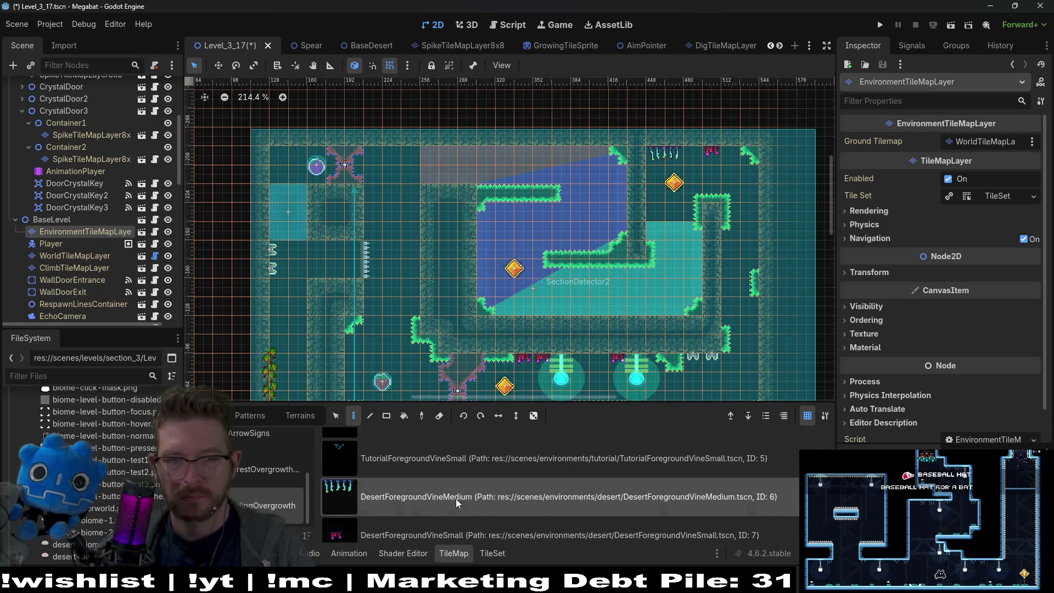
# - Hang two more small desert vines along the upper room's ceiling
pyautogui.click(401, 535)
pyautogui.scroll(-2, 431, 236)
pyautogui.hscroll(-3, 430, 236)
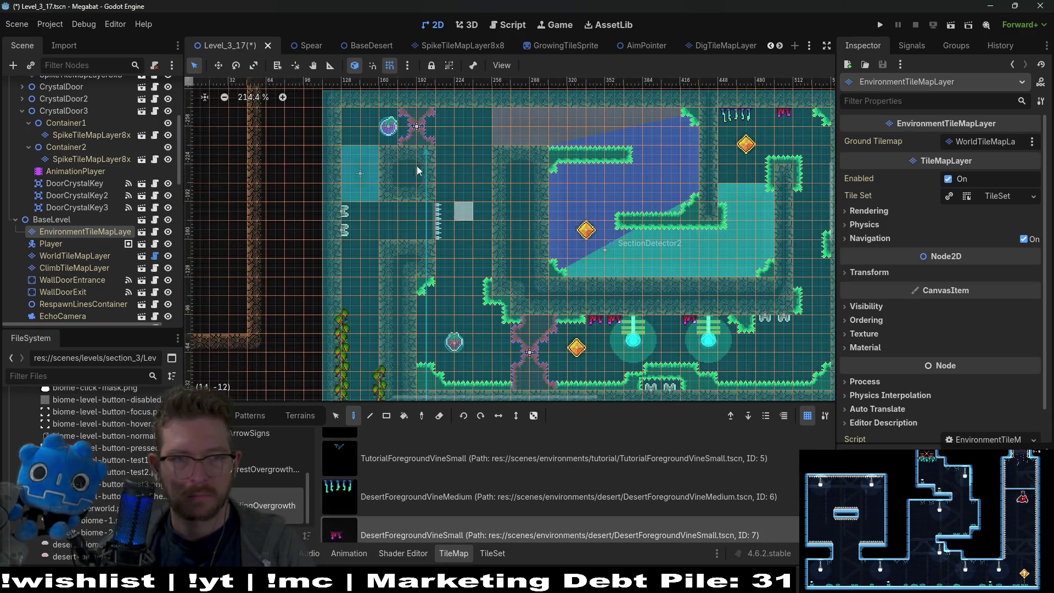
pyautogui.click(362, 120)
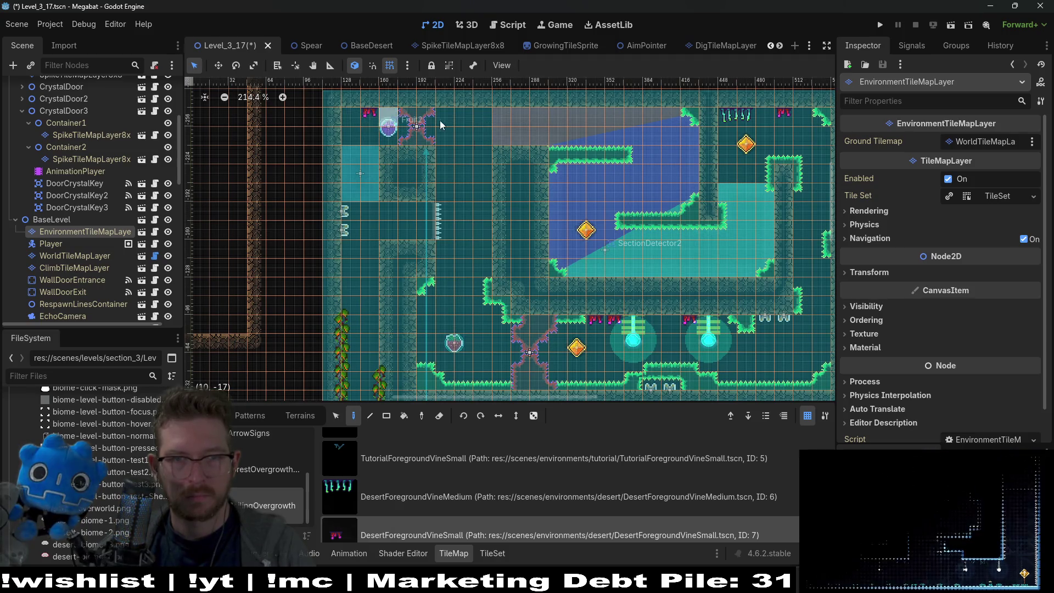
pyautogui.click(477, 118)
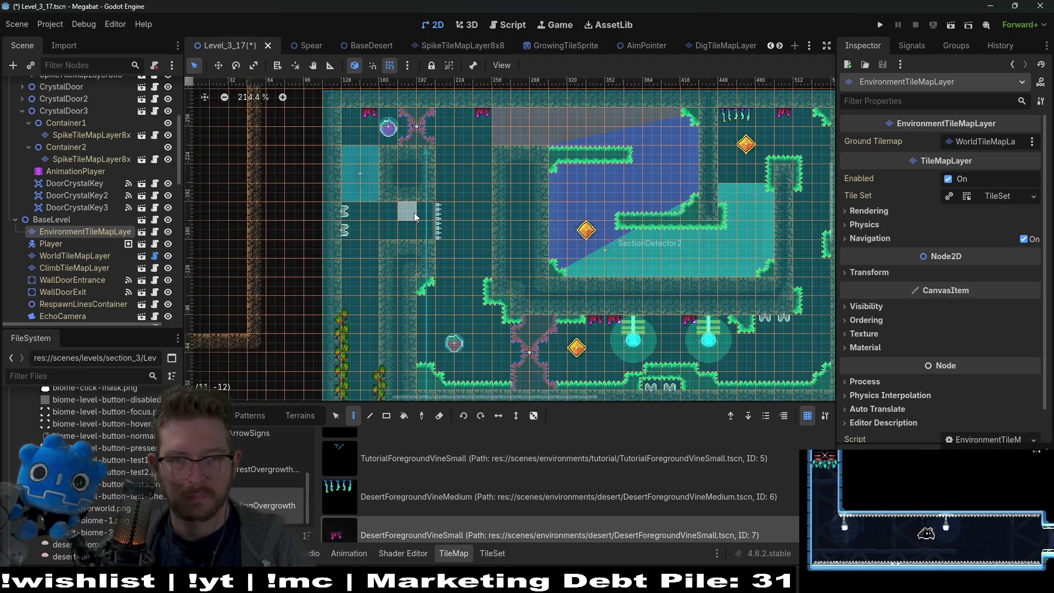
pyautogui.scroll(-15, 500, 228)
pyautogui.hscroll(-5, 500, 228)
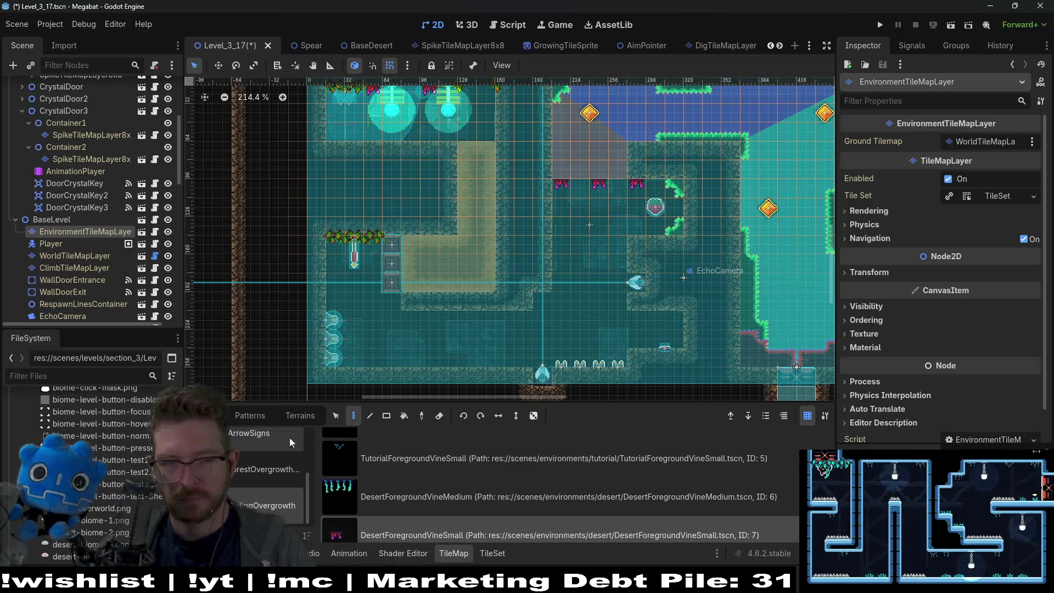
# - Add a medium desert vine in the lower room and two small vines on the lower ceiling
pyautogui.click(406, 495)
pyautogui.scroll(-1, 614, 330)
pyautogui.hscroll(1, 615, 330)
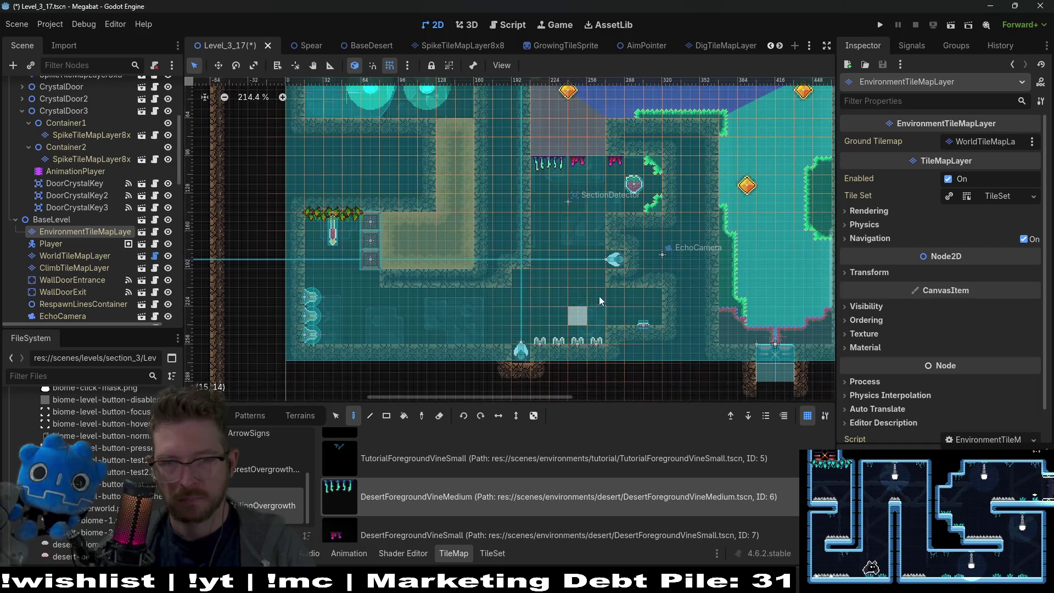
pyautogui.click(637, 293)
pyautogui.click(358, 520)
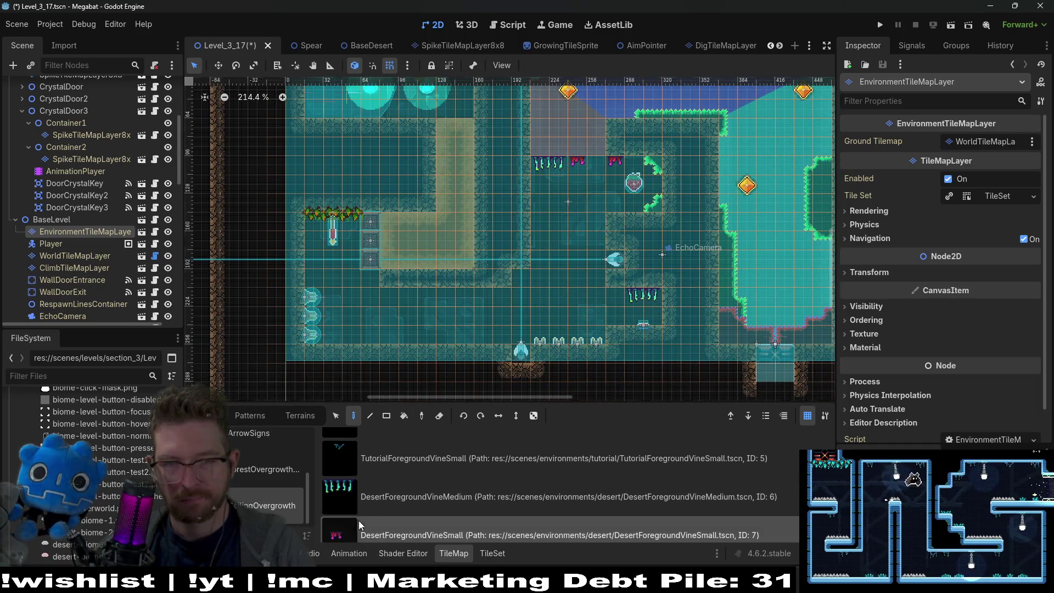
pyautogui.click(537, 164)
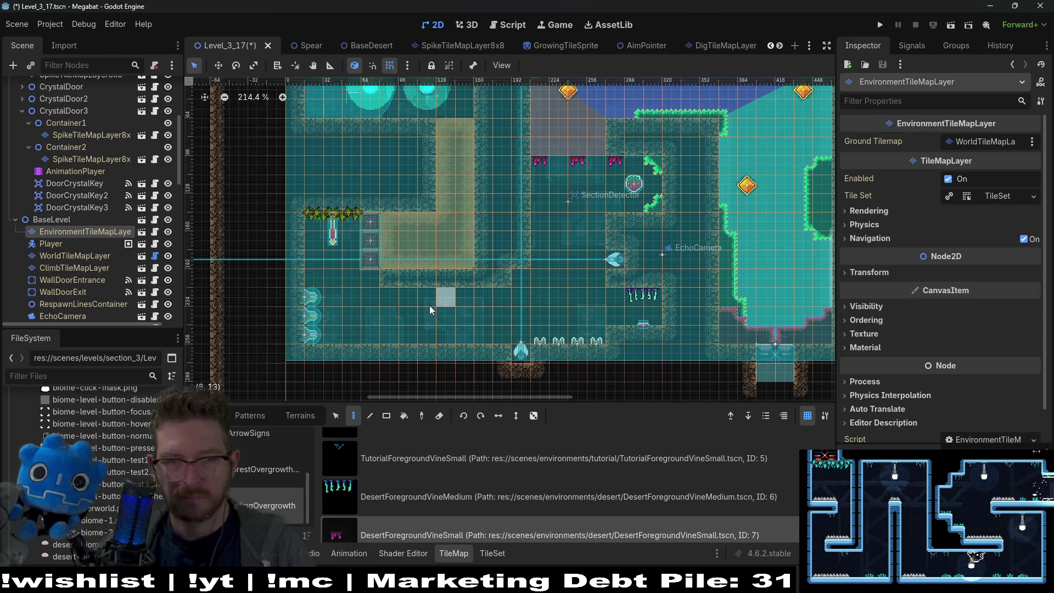
pyautogui.click(522, 273)
pyautogui.click(460, 294)
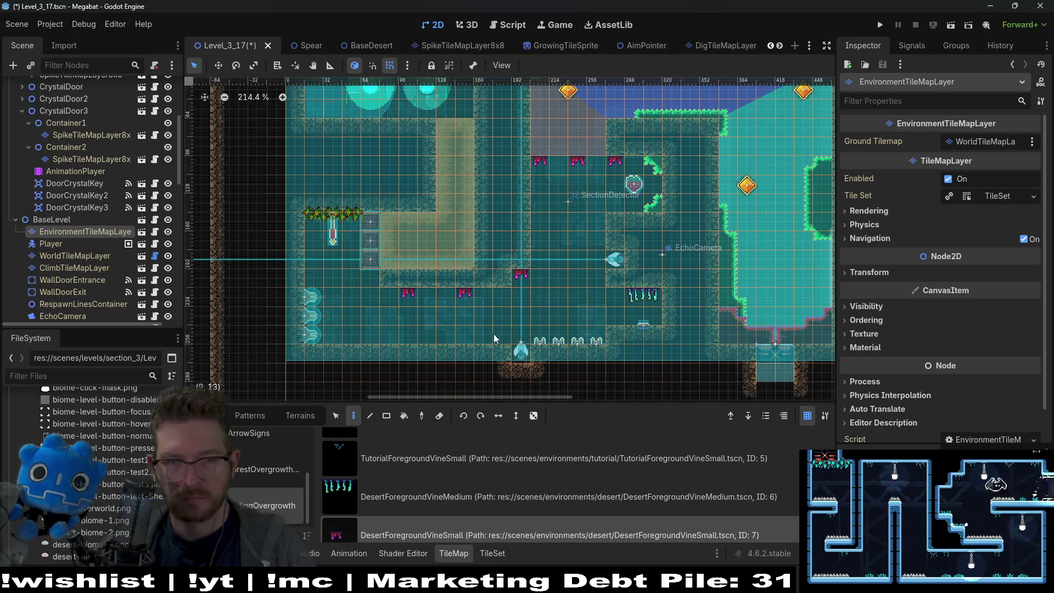
pyautogui.scroll(-1, 413, 505)
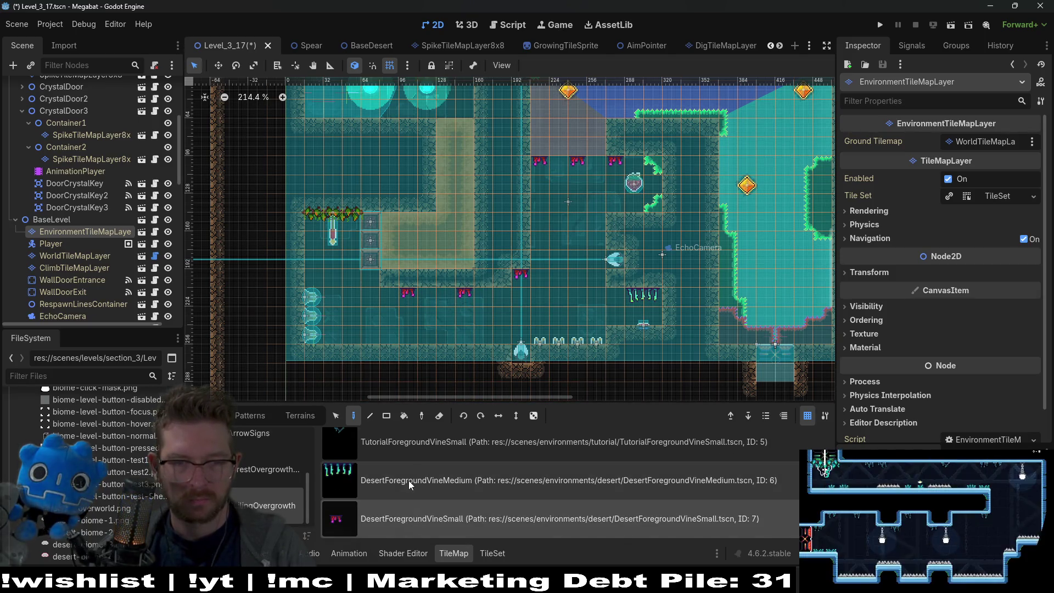
pyautogui.click(409, 480)
pyautogui.click(236, 483)
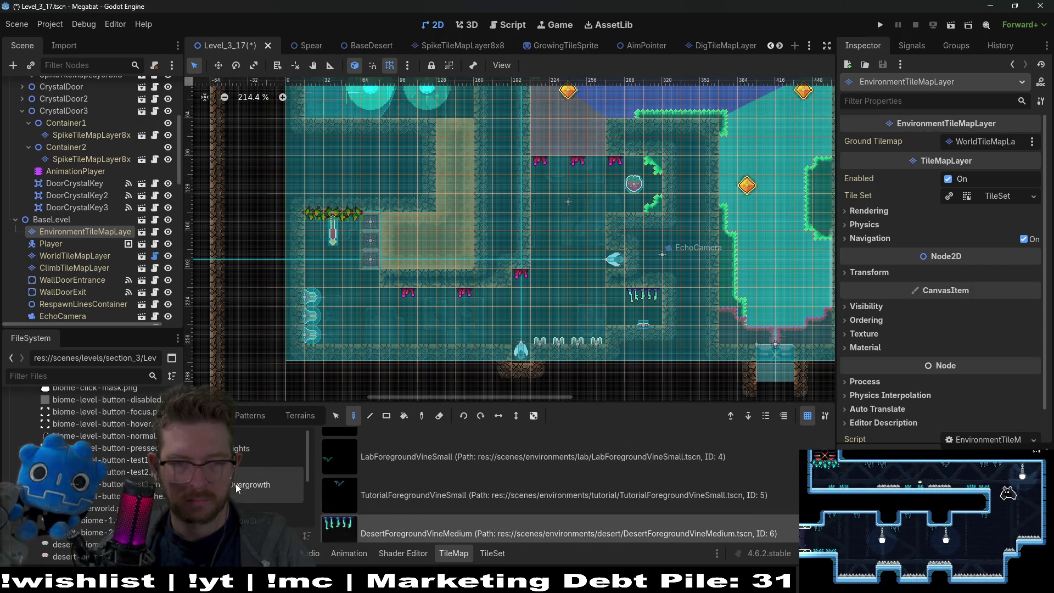
# - Select DesertOvergrowth and paint four tufts along the lower room floor
pyautogui.scroll(-2, 410, 493)
pyautogui.scroll(2, 410, 486)
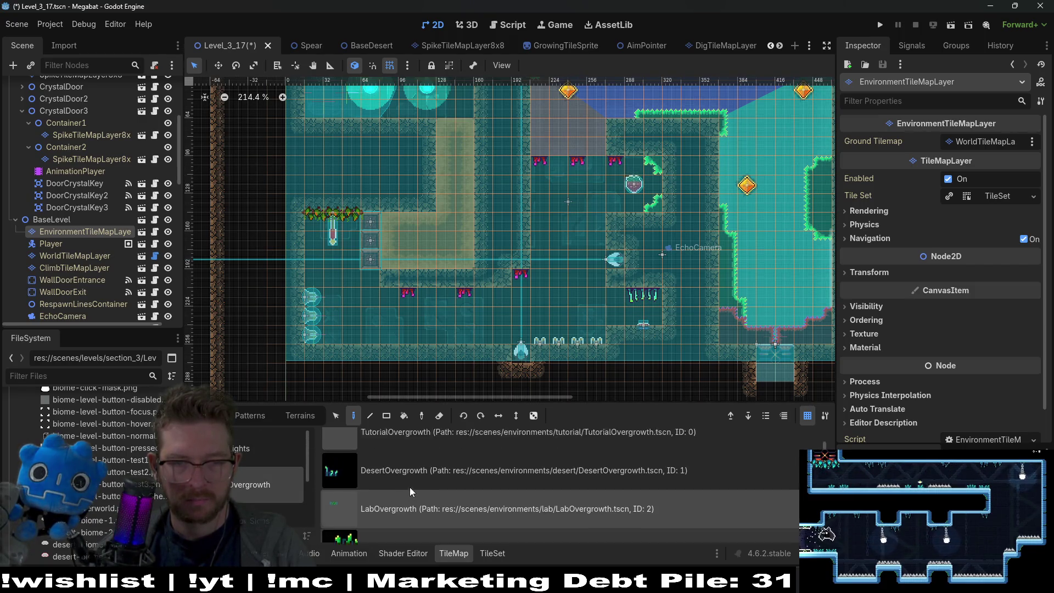
pyautogui.click(410, 487)
pyautogui.click(351, 340)
pyautogui.click(446, 339)
pyautogui.click(503, 339)
pyautogui.click(558, 336)
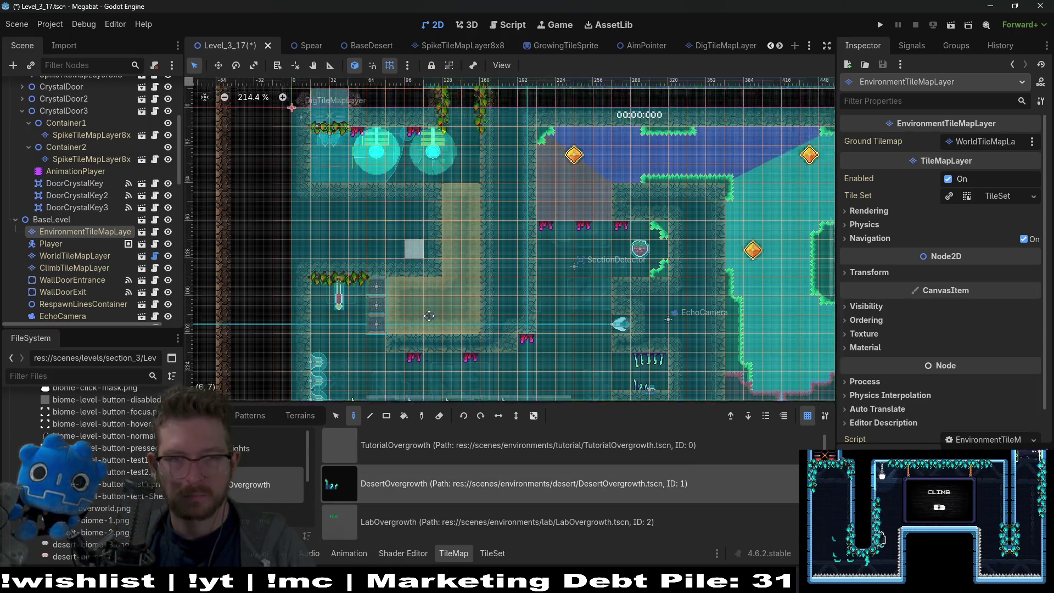
# - Add three more desert overgrowth tufts along the upper floor
pyautogui.scroll(5, 488, 223)
pyautogui.click(484, 229)
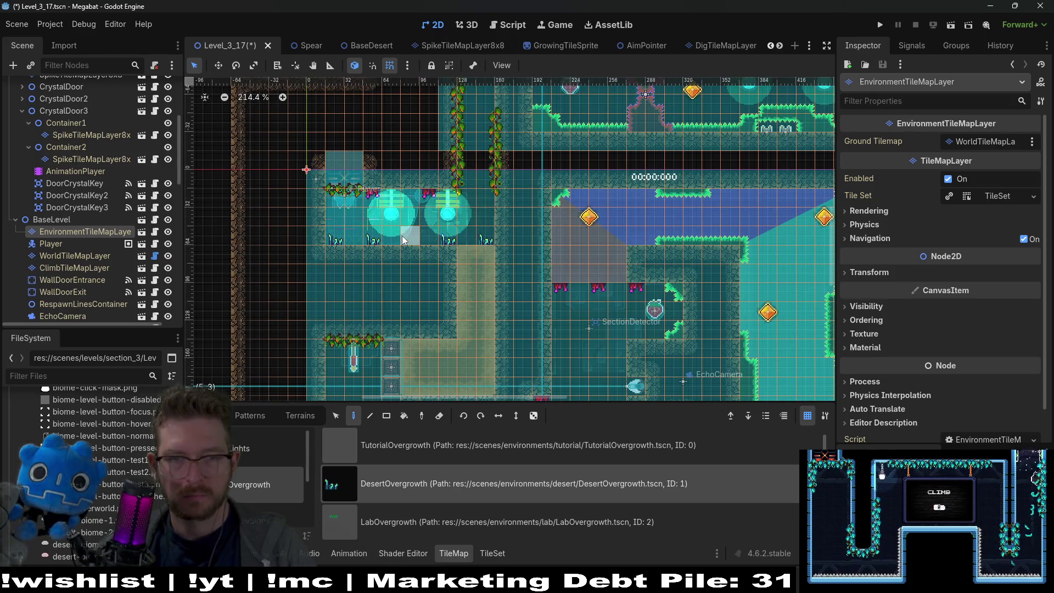
pyautogui.click(409, 240)
pyautogui.click(467, 240)
# - Look over the decorated level and save Level_3_17 with Ctrl+S
pyautogui.scroll(4, 476, 330)
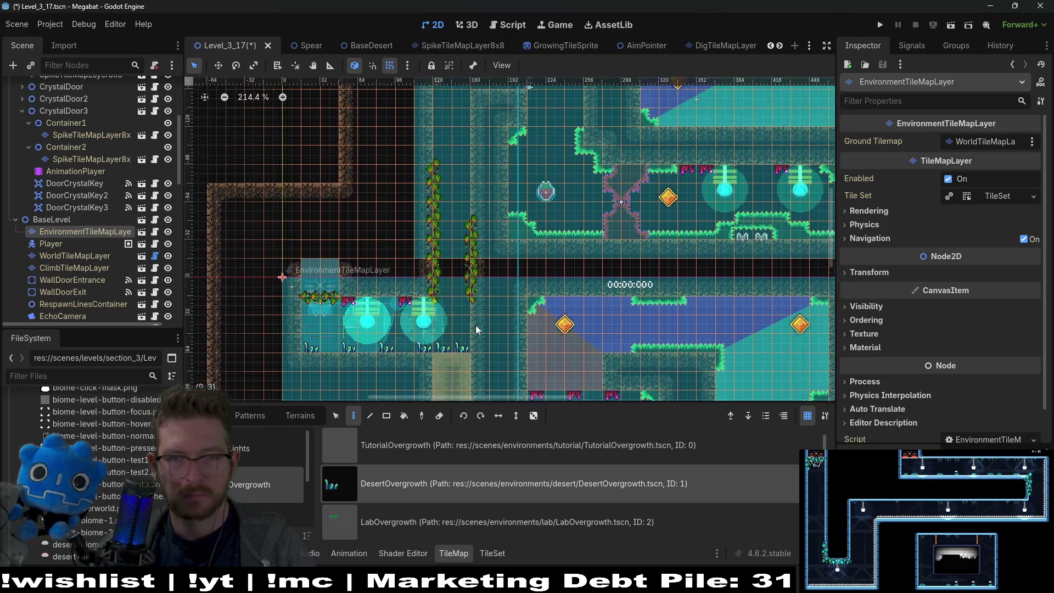
pyautogui.scroll(8, 476, 329)
pyautogui.scroll(-5, 573, 293)
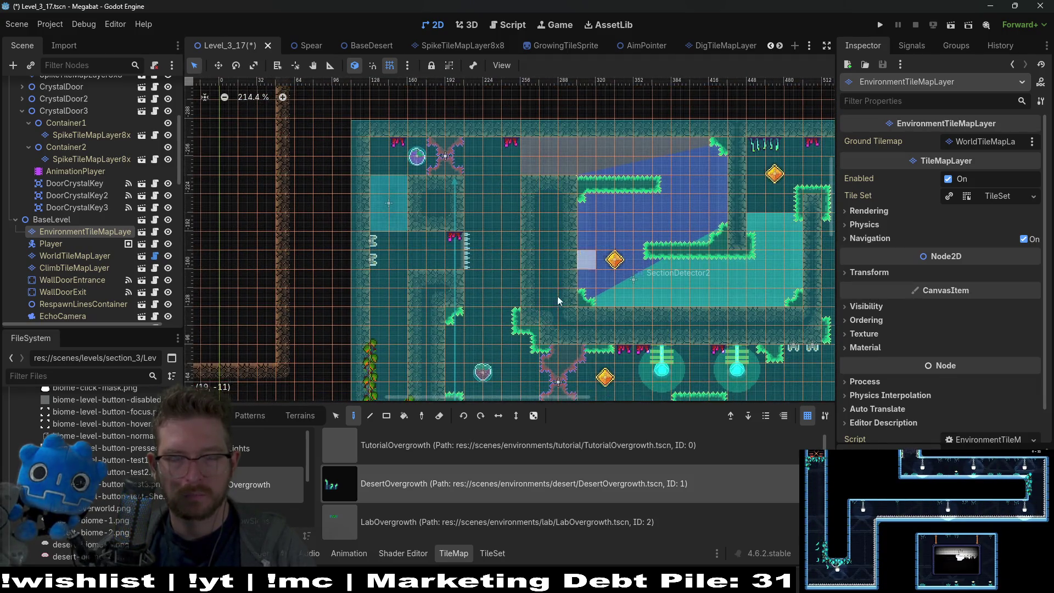
pyautogui.hscroll(6, 657, 200)
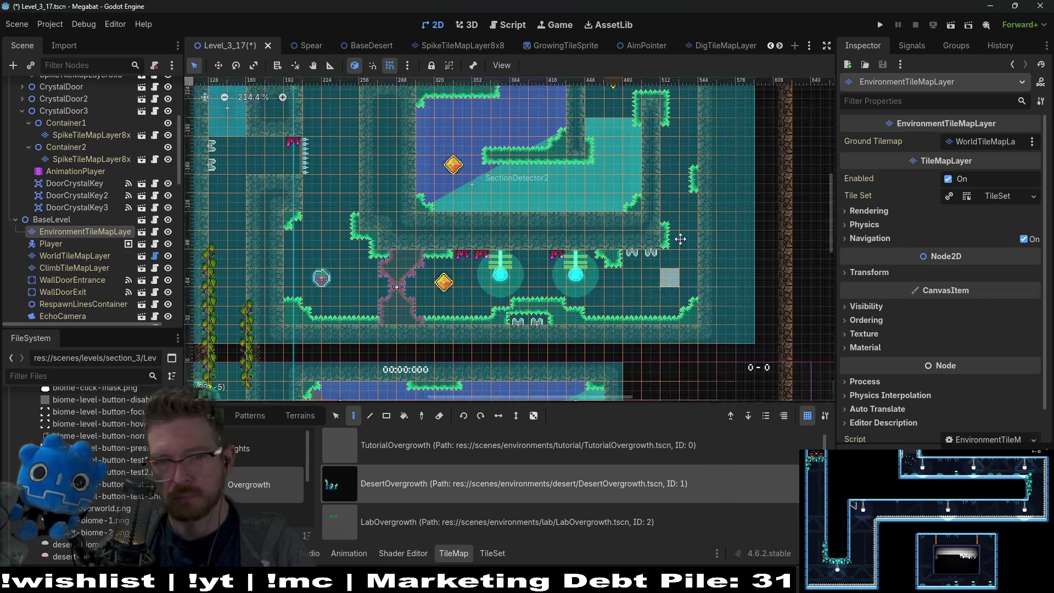
pyautogui.hscroll(-6, 631, 225)
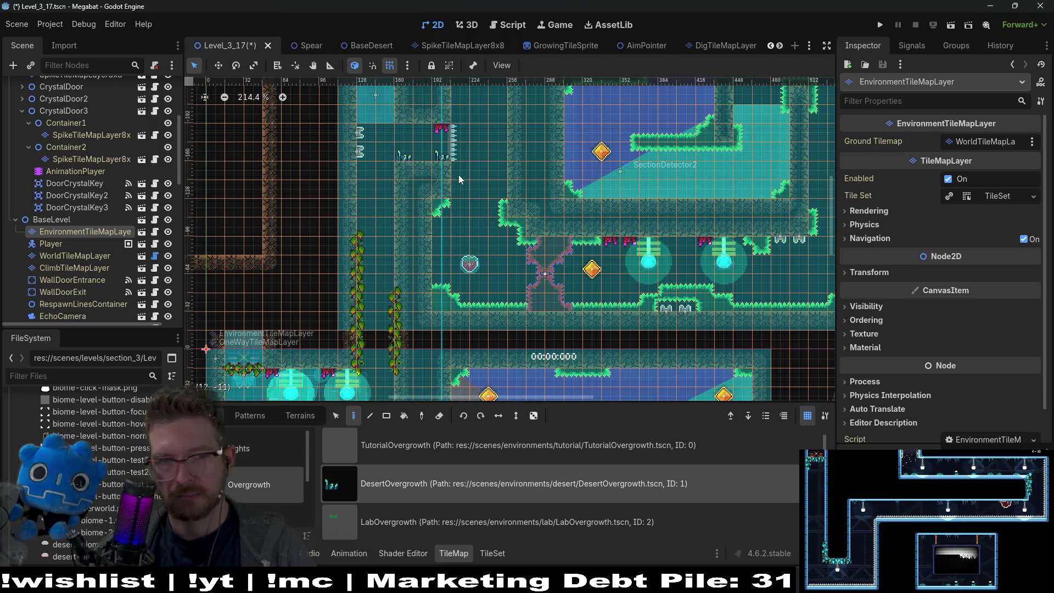
pyautogui.scroll(-3, 510, 220)
pyautogui.scroll(-2, 542, 275)
pyautogui.hscroll(-2, 541, 275)
pyautogui.hotkey('ctrl', 's')
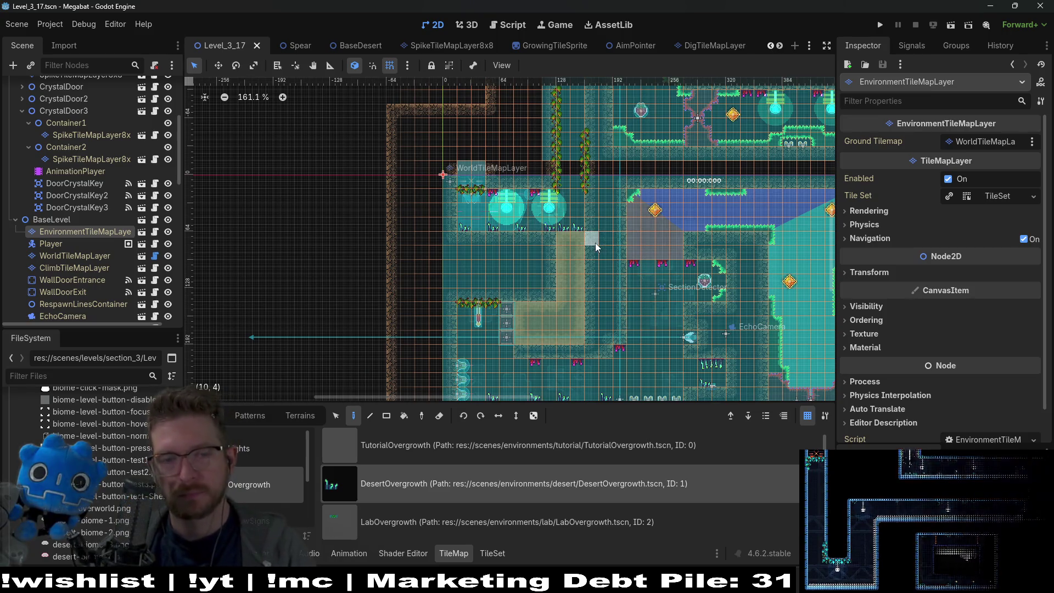
# - Run the current scene to playtest the level
pyautogui.scroll(-4, 595, 243)
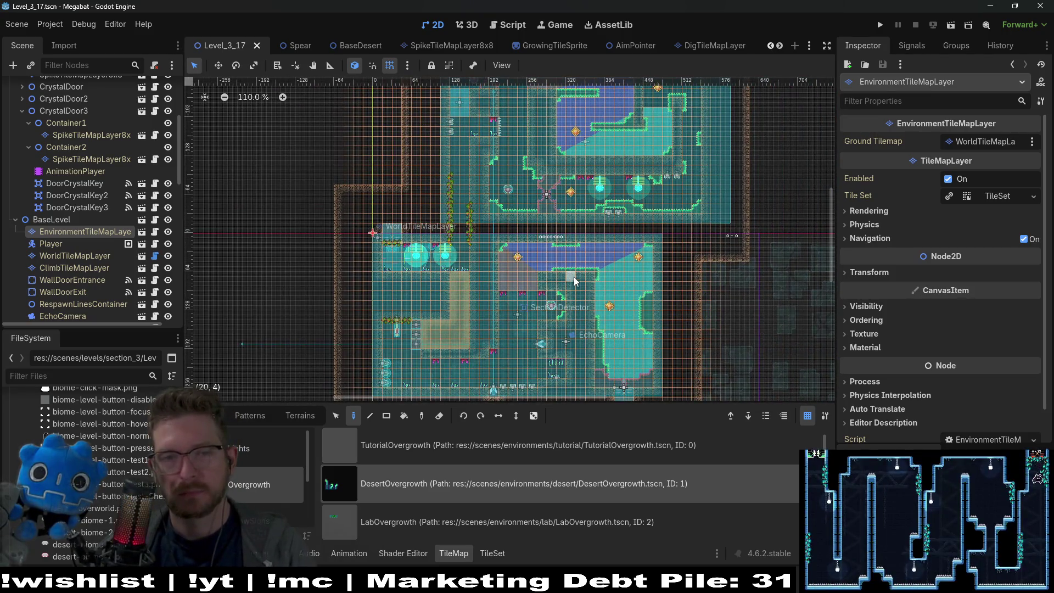
pyautogui.scroll(2, 574, 277)
pyautogui.hscroll(1, 574, 276)
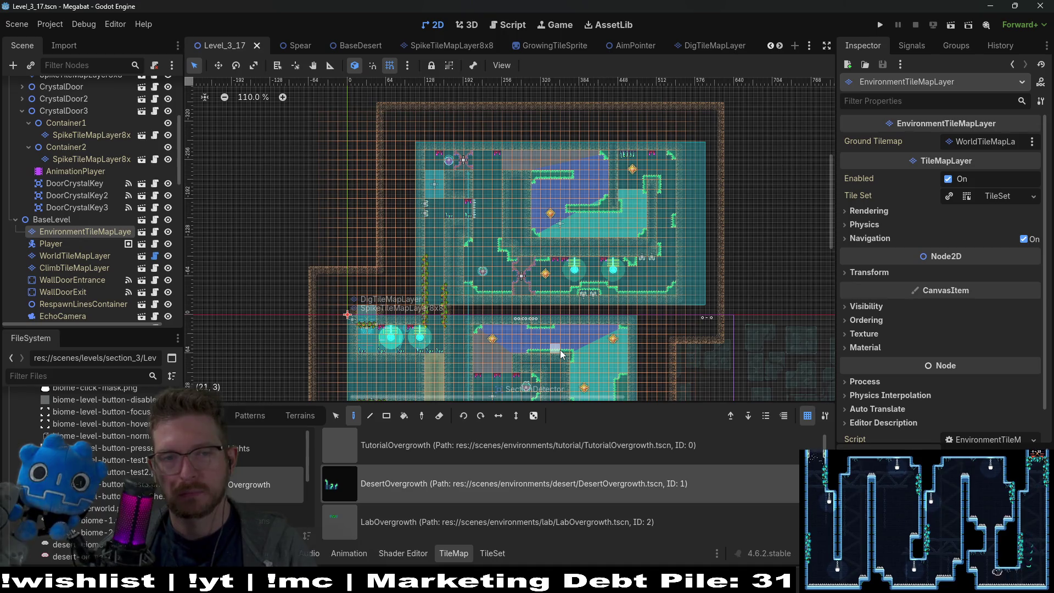
pyautogui.click(952, 26)
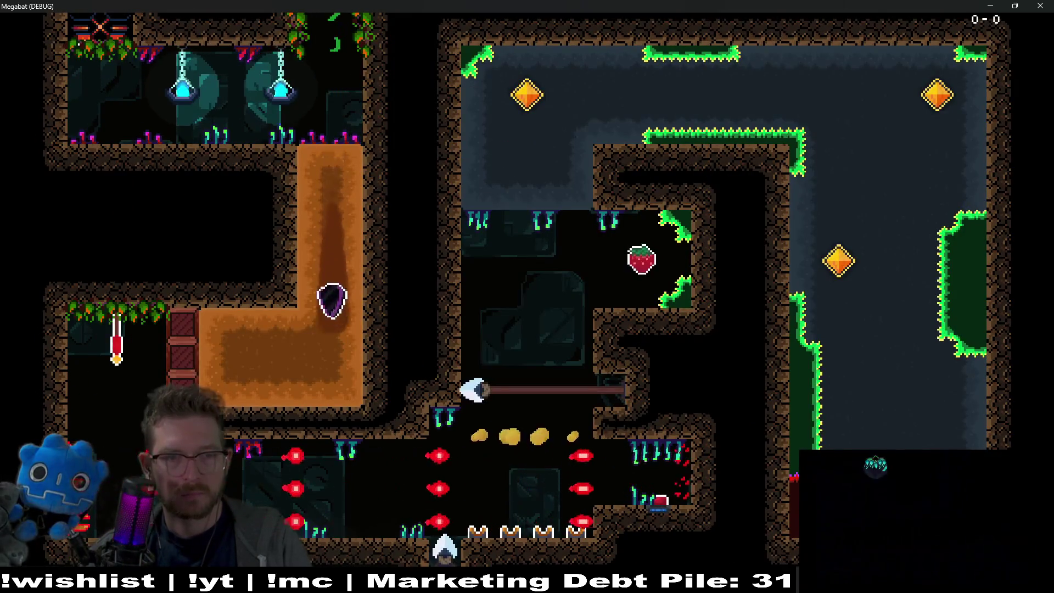
# - Steer the bat with the arrow keys past the flames to the strawberry, then end the run with F8
pyautogui.press('Right')
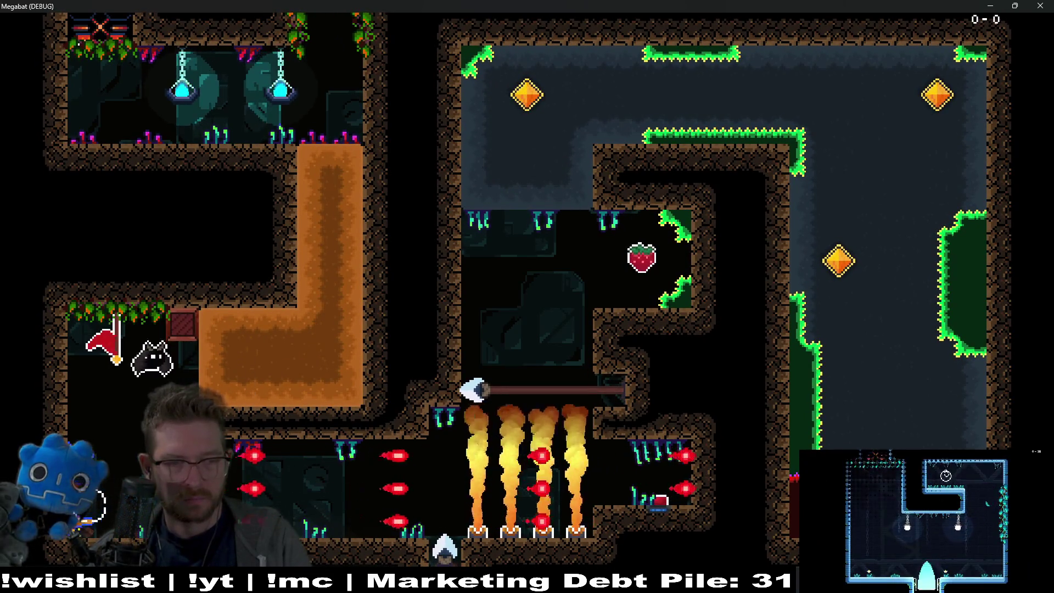
pyautogui.press('Right')
pyautogui.press('Right')
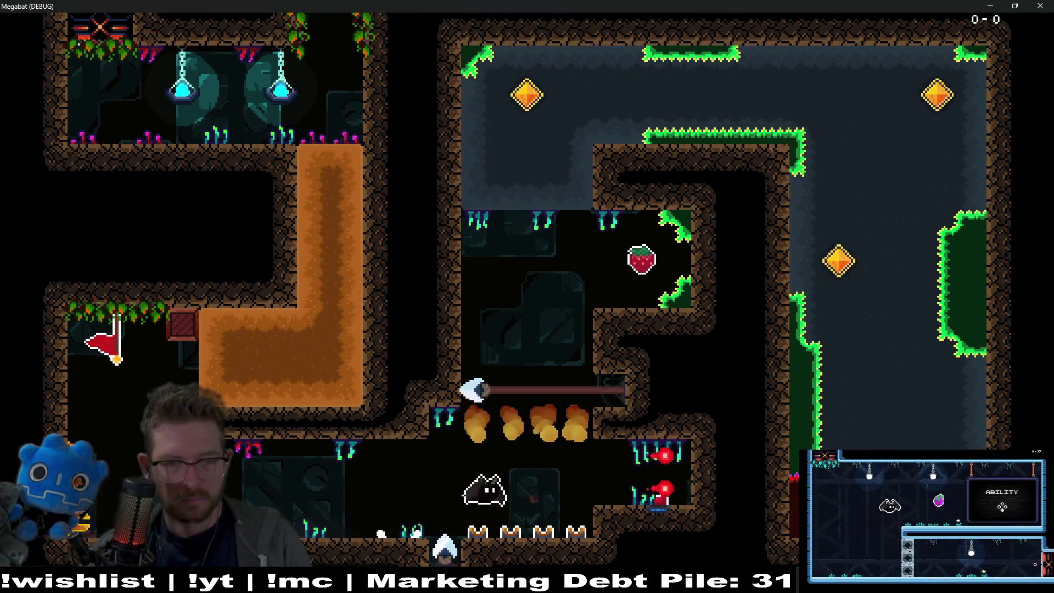
pyautogui.press('Up')
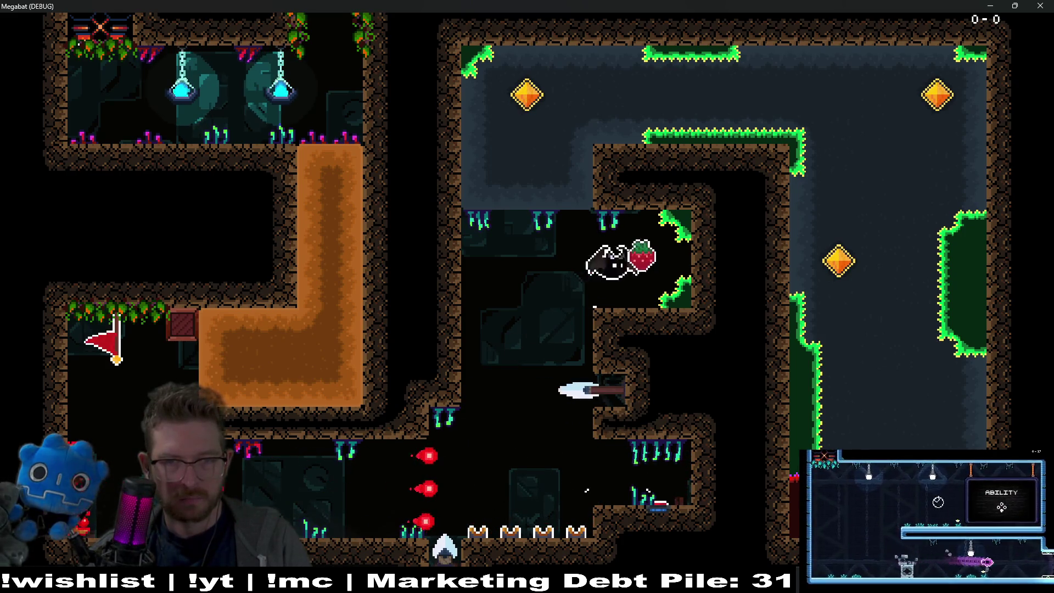
pyautogui.press('Left')
pyautogui.press('Right')
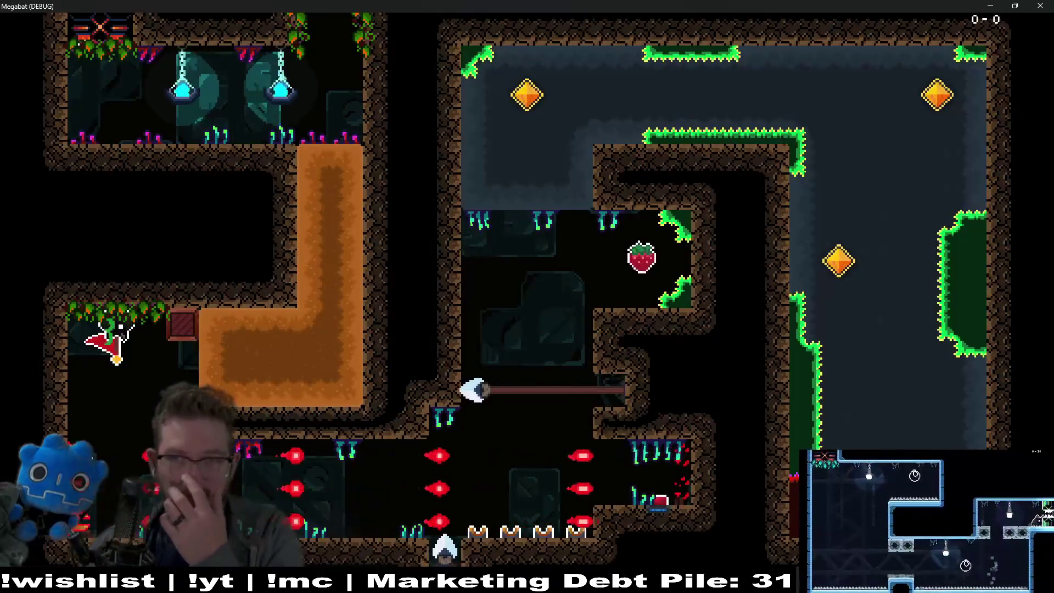
pyautogui.press('F8')
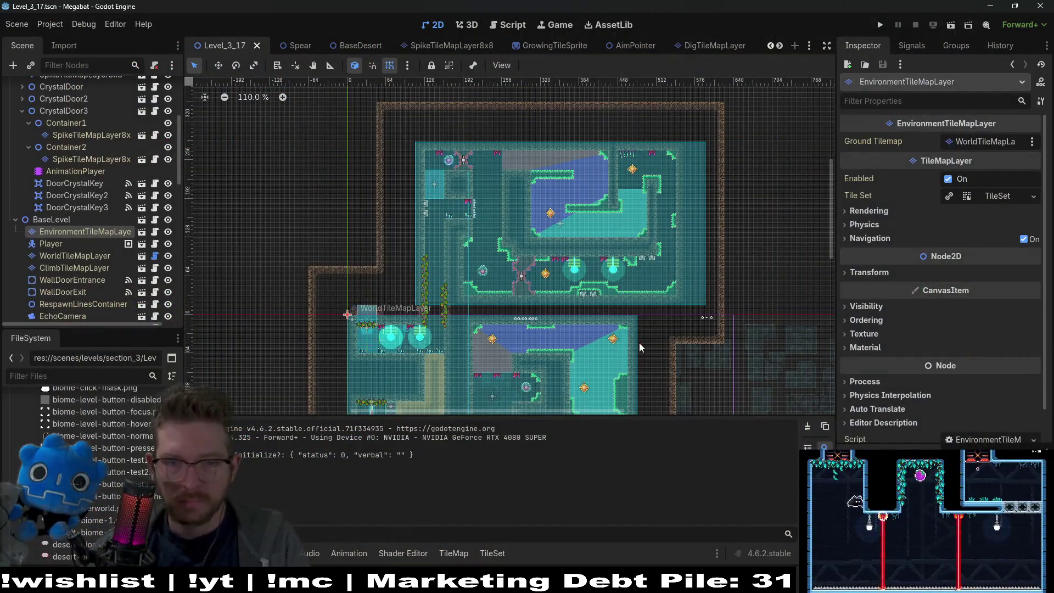
# - Select SpikeTileMapLayer8x8 and choose the emerald terrain from its Terrains list
pyautogui.scroll(5, 568, 365)
pyautogui.scroll(5, 69, 168)
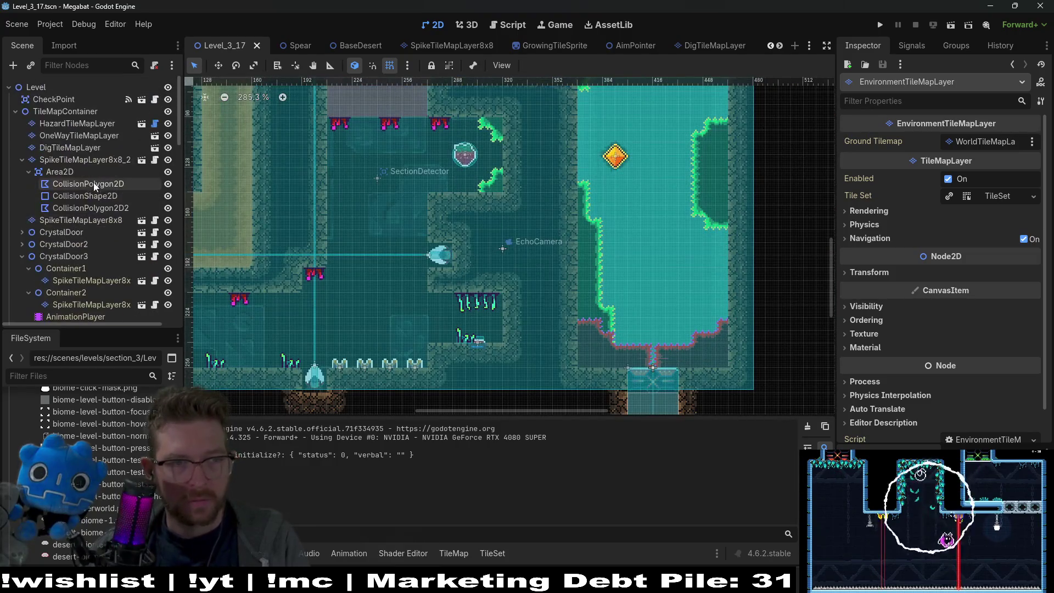
pyautogui.click(73, 160)
pyautogui.click(61, 147)
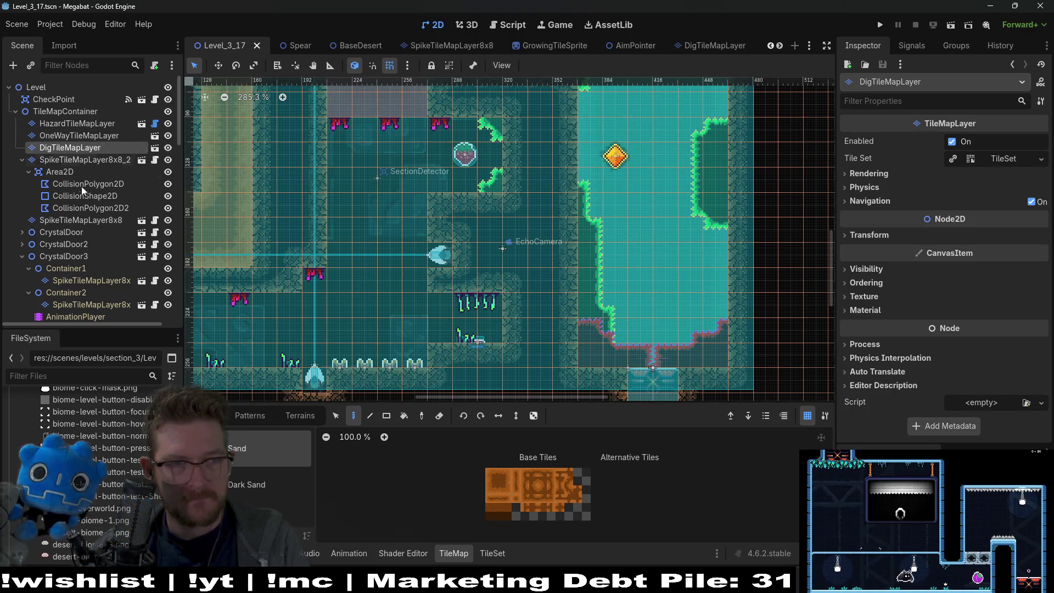
pyautogui.click(74, 220)
pyautogui.click(298, 417)
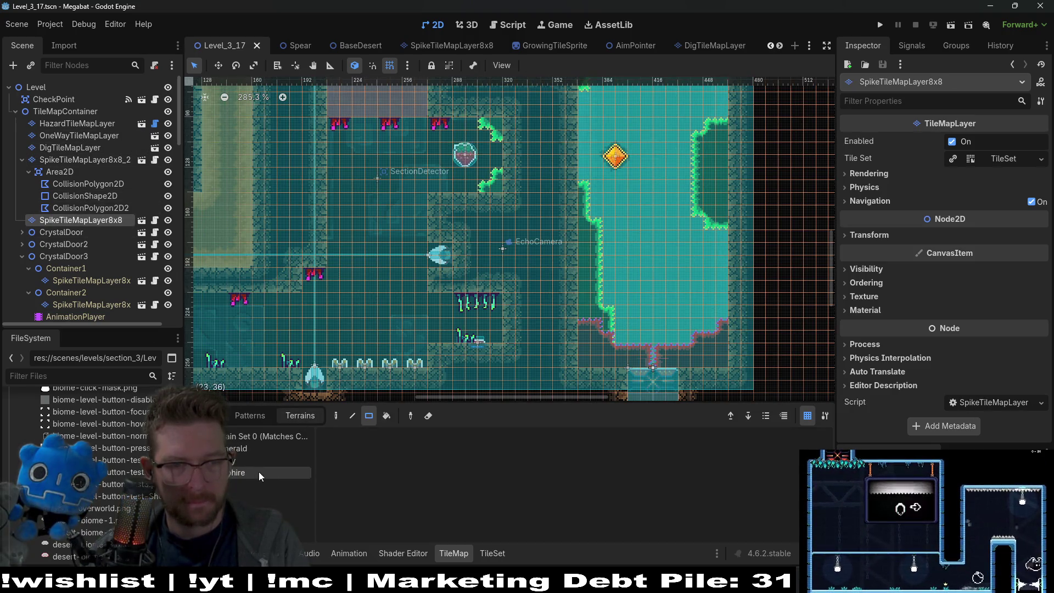
pyautogui.click(251, 448)
# - Paint a rectangle of emerald overgrowth on the canvas and save the scene
pyautogui.scroll(3, 537, 297)
pyautogui.scroll(3, 538, 296)
pyautogui.moveTo(527, 262); pyautogui.dragTo(596, 372)
pyautogui.hotkey('ctrl', 's')
pyautogui.scroll(-10, 621, 233)
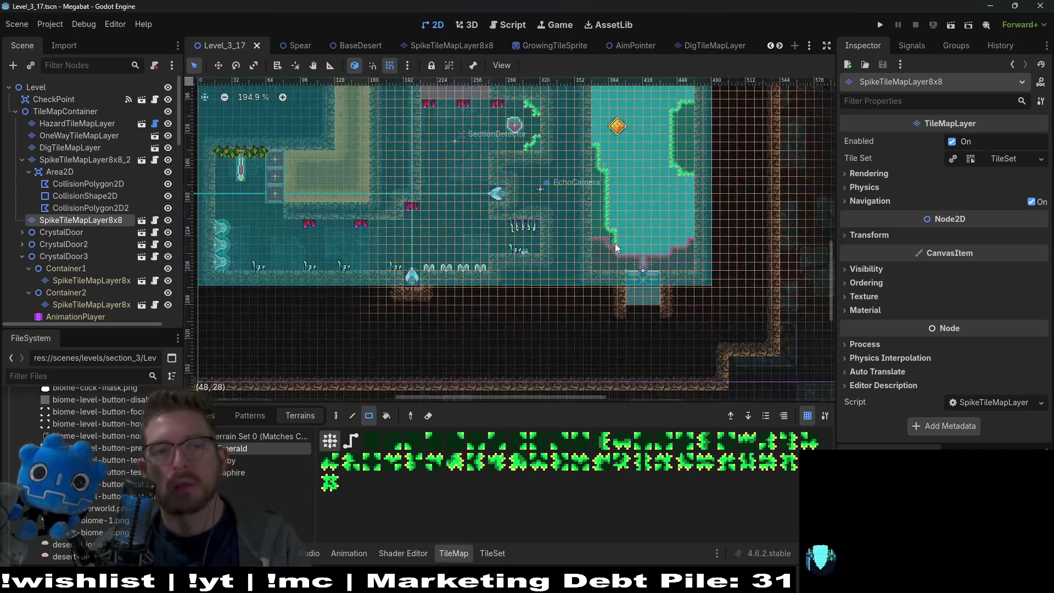
pyautogui.hotkey('ctrl', 's')
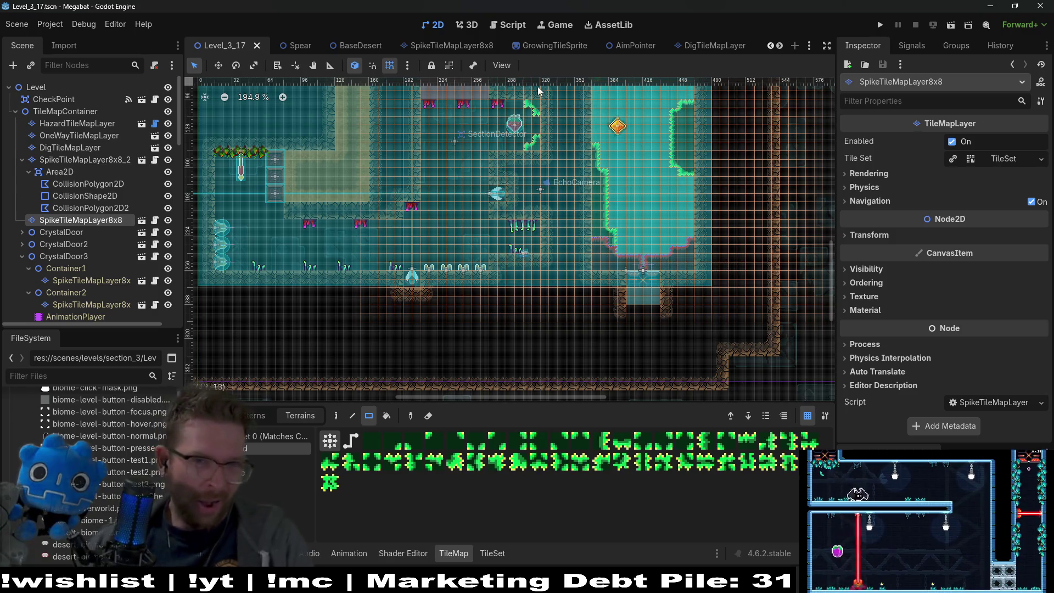
# - Open GlobalConstants.gd in the script editor via quick open 'globalconst'
pyautogui.click(512, 27)
pyautogui.click(589, 136)
pyautogui.hotkey('ctrl', 'alt', 'o')
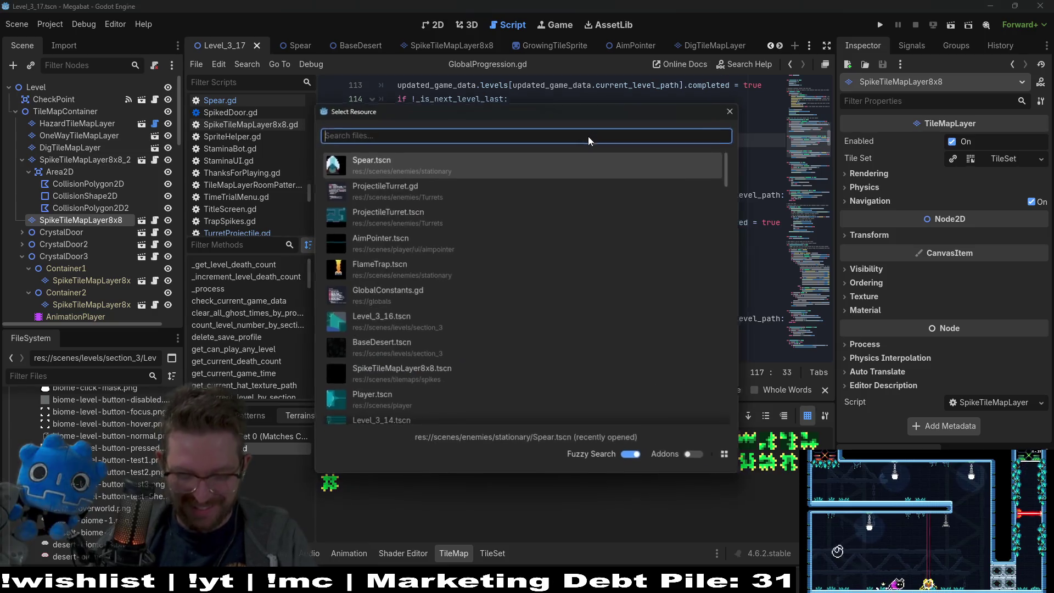
pyautogui.write('globalconst')
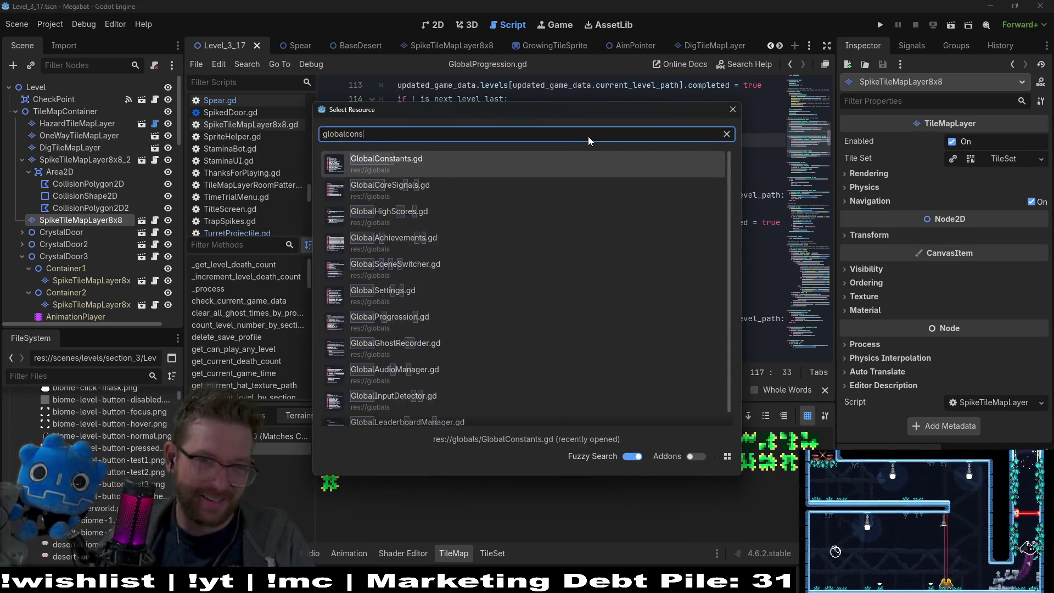
pyautogui.press('Return')
pyautogui.scroll(-7, 564, 272)
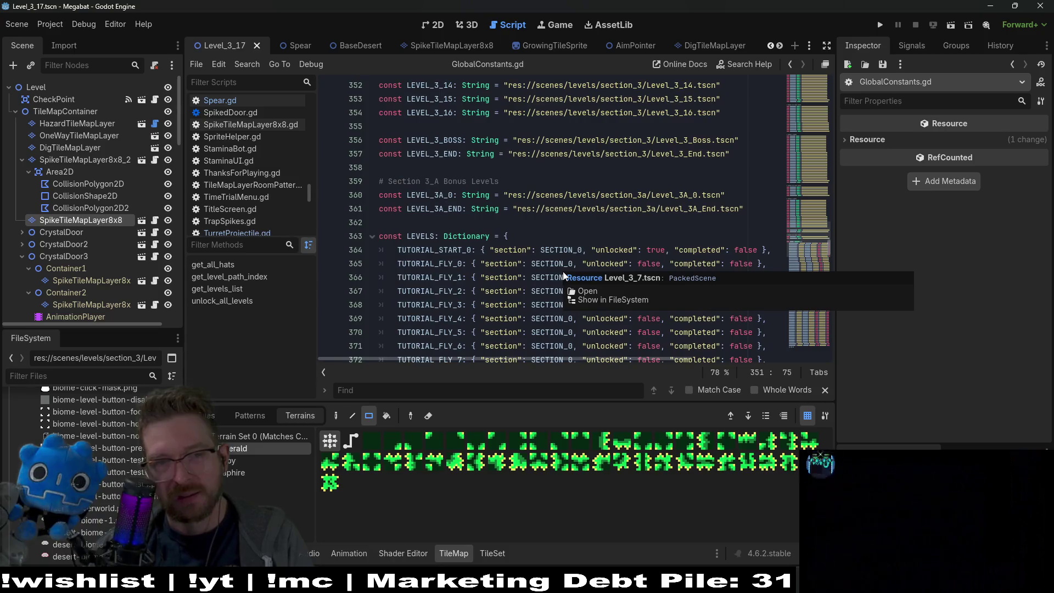
pyautogui.scroll(2, 577, 262)
# - Duplicate the LEVEL_3_16 path constant as LEVEL_3_17 pointing to Level_3_17.tscn and save
pyautogui.moveTo(721, 196); pyautogui.dragTo(728, 184)
pyautogui.hotkey('ctrl', 'c')
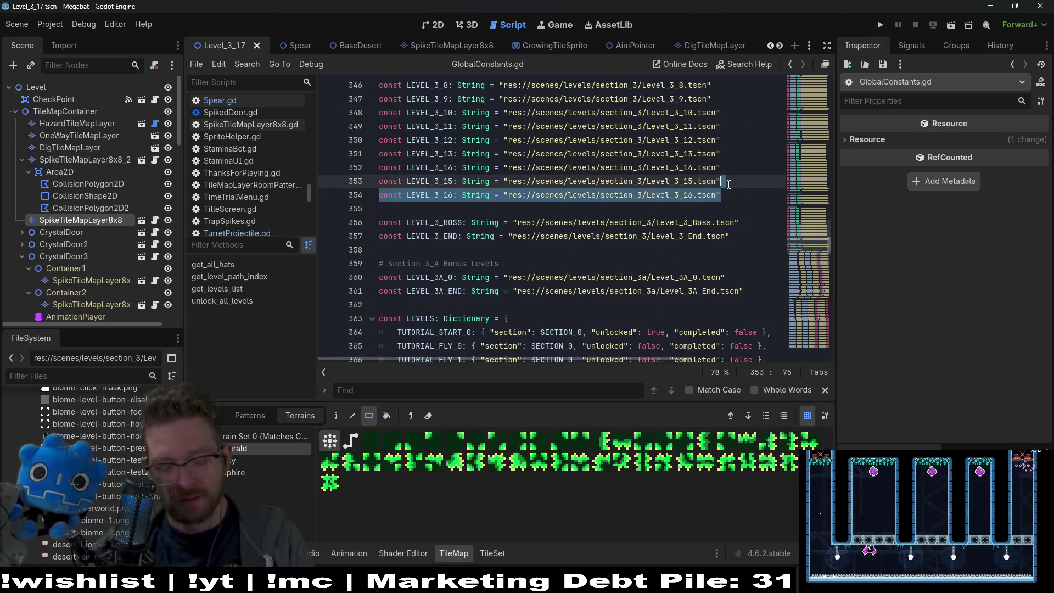
pyautogui.click(726, 198)
pyautogui.hotkey('ctrl', 'v')
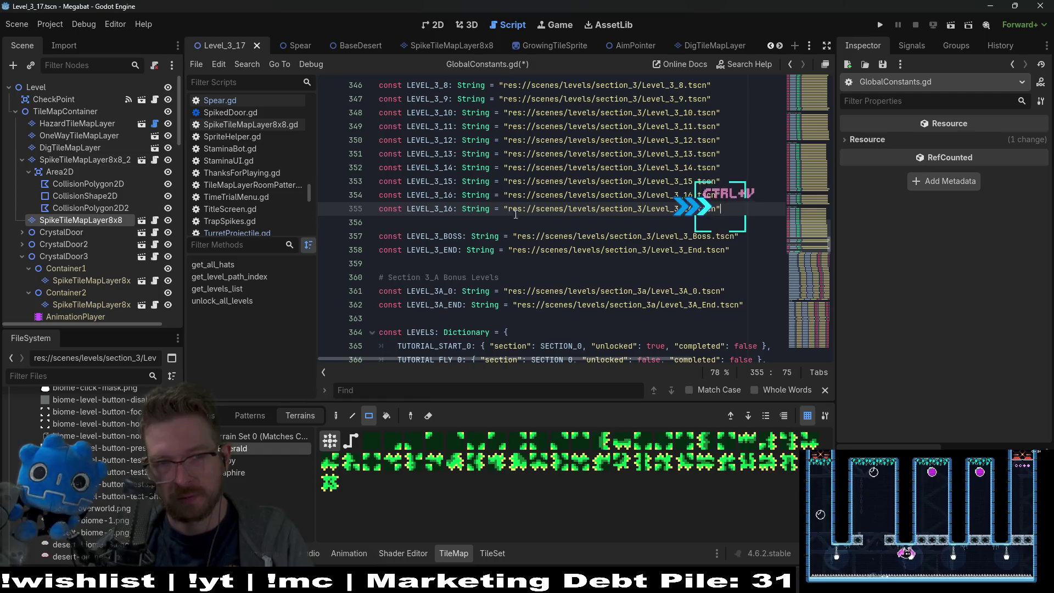
pyautogui.press('BackSpace')
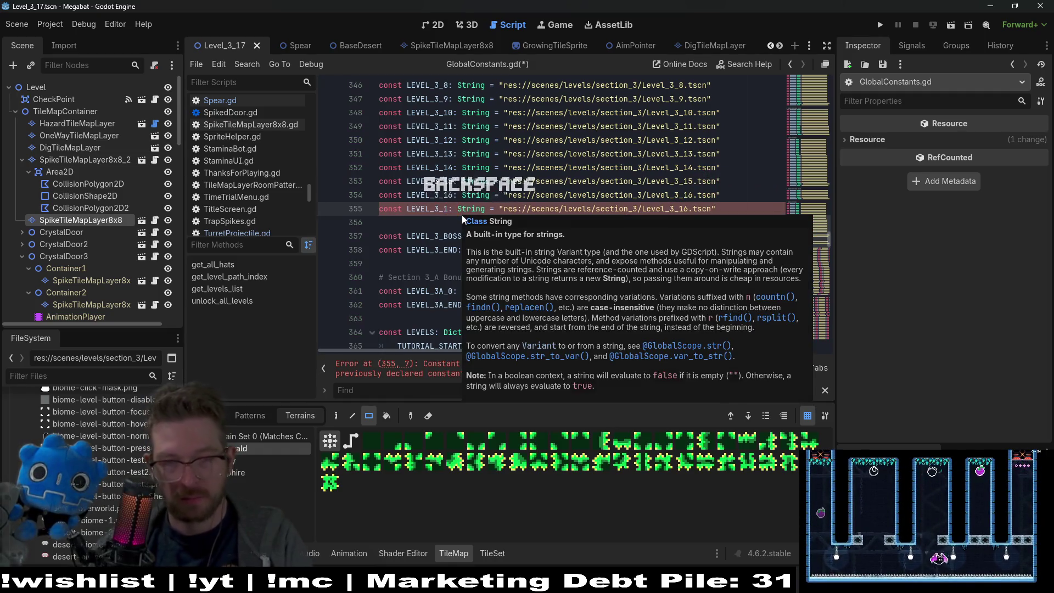
pyautogui.write('7')
pyautogui.doubleClick(447, 196)
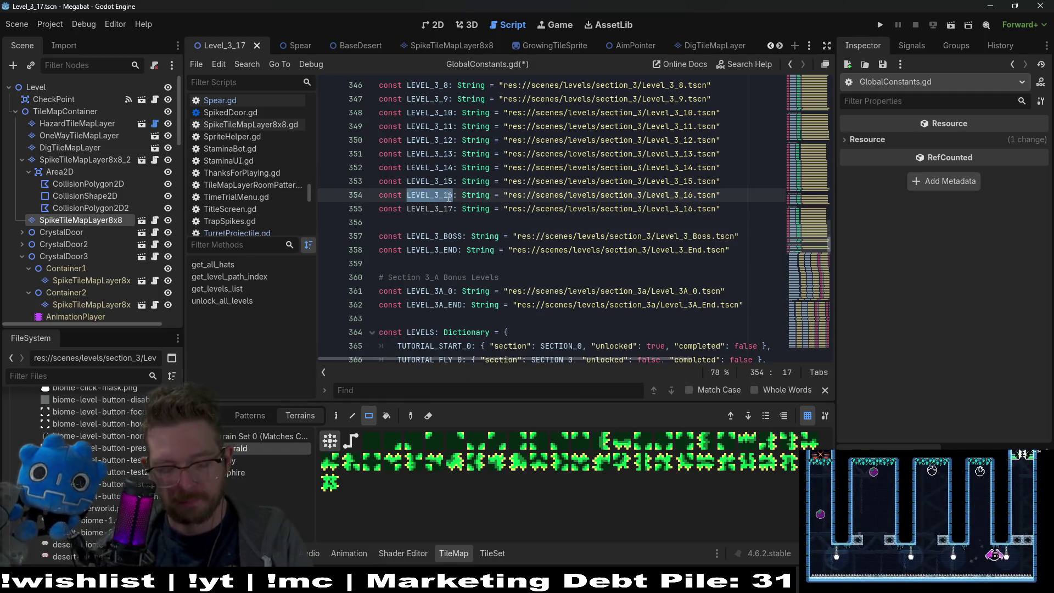
pyautogui.hotkey('ctrl', 'f')
pyautogui.click(428, 209)
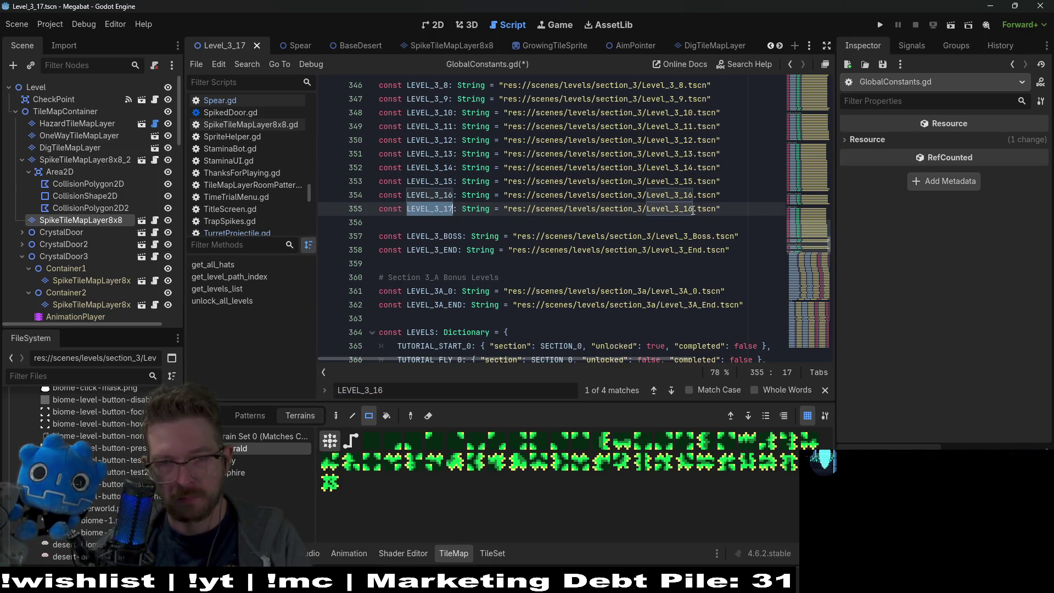
pyautogui.write('7')
pyautogui.click(522, 195)
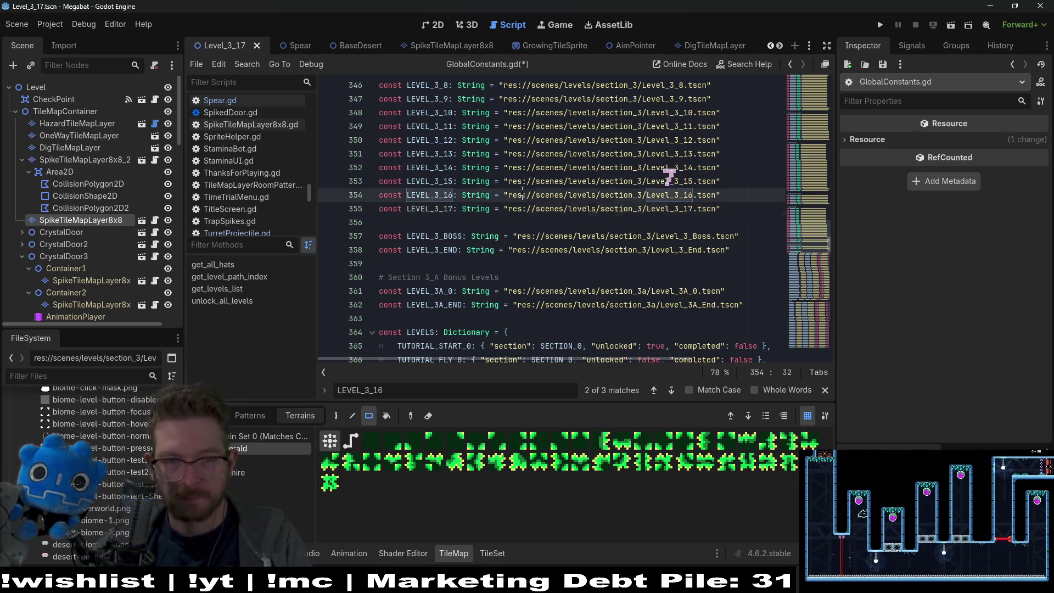
pyautogui.hotkey('ctrl', 's')
# - Duplicate the LEVEL_3_16 entry in LEVELS as a Section 3 LEVEL_3_17 entry and save
pyautogui.click(407, 388)
pyautogui.press('Return')
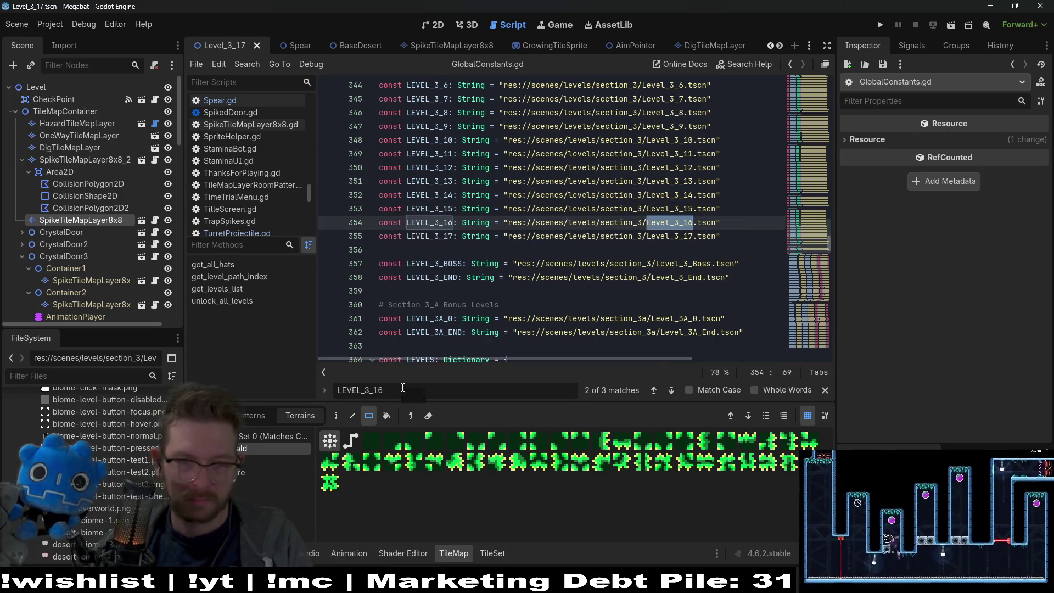
pyautogui.press('Return')
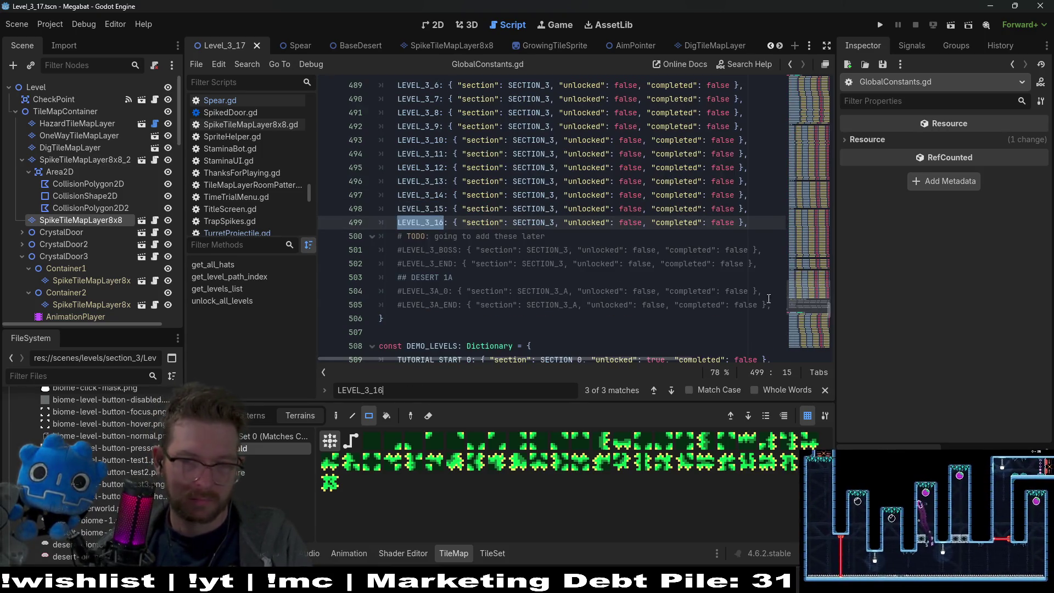
pyautogui.hotkey('ctrl', 'c')
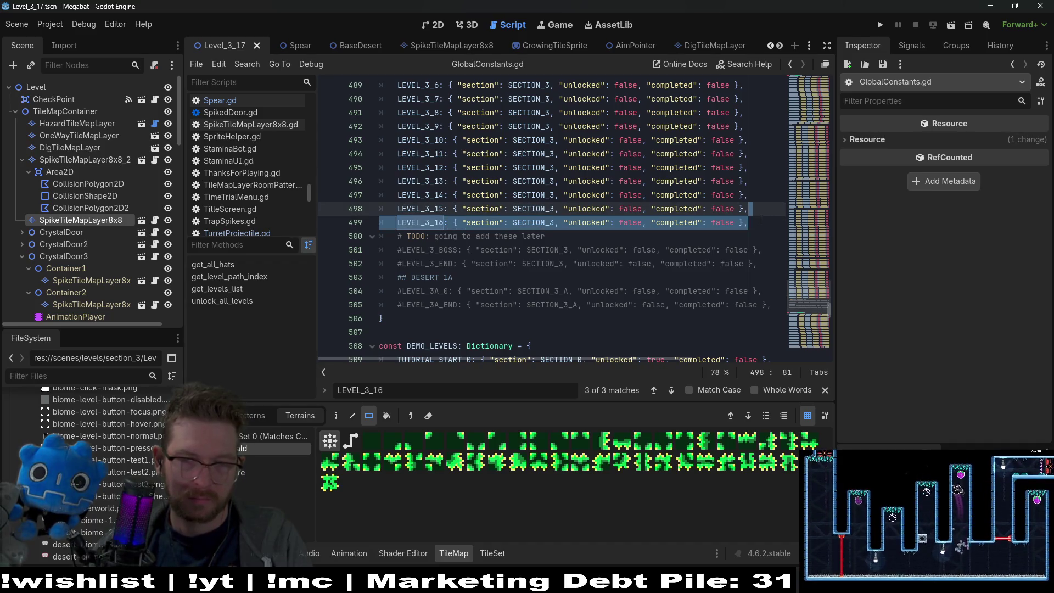
pyautogui.hotkey('ctrl', 'v')
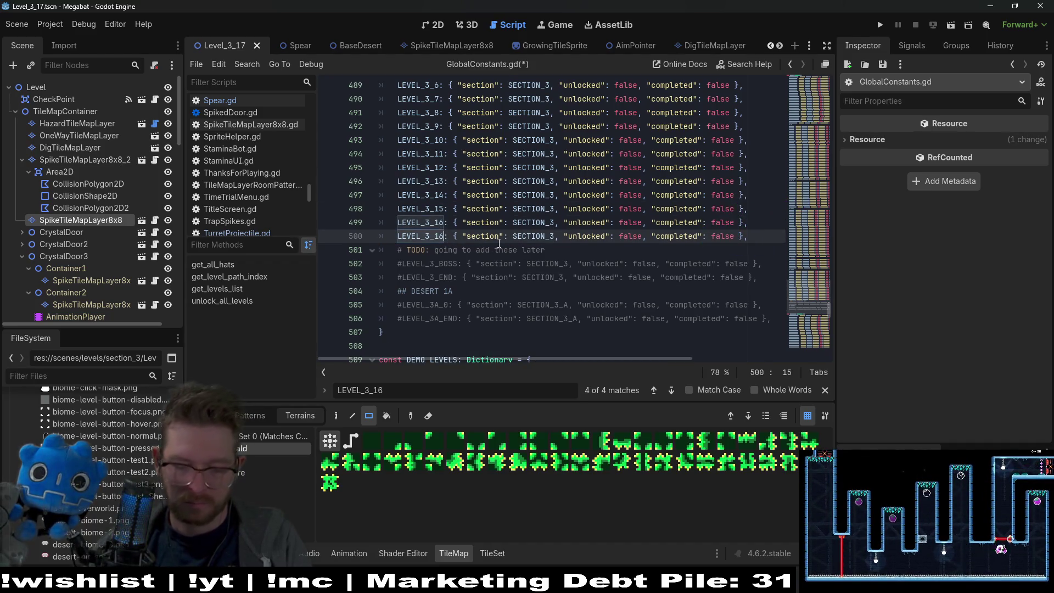
pyautogui.write('7')
pyautogui.hotkey('ctrl', 's')
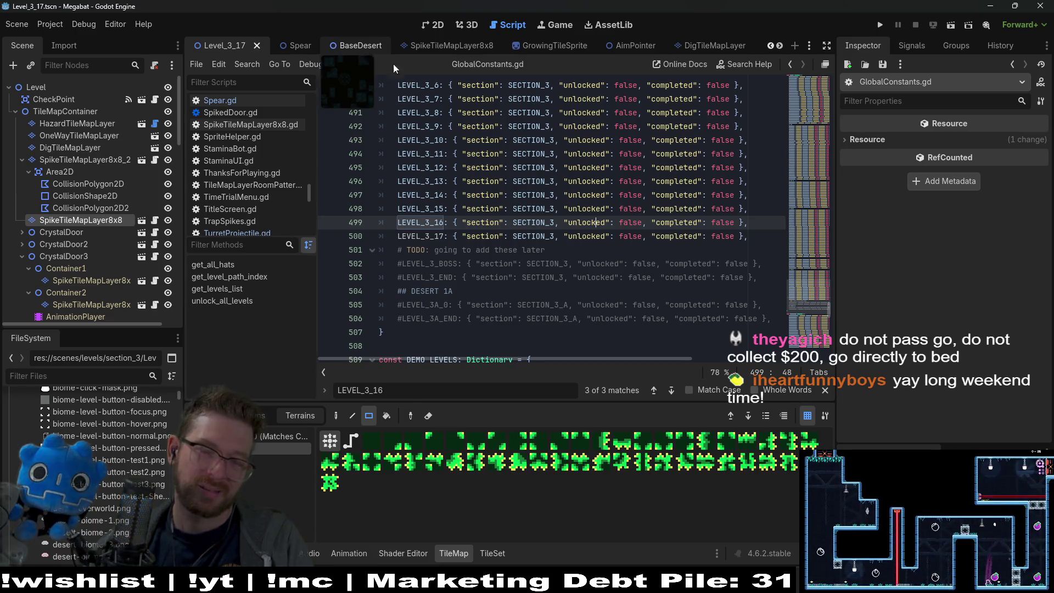
pyautogui.hotkey('shift', 'alt', 'o')
pyautogui.write('desert')
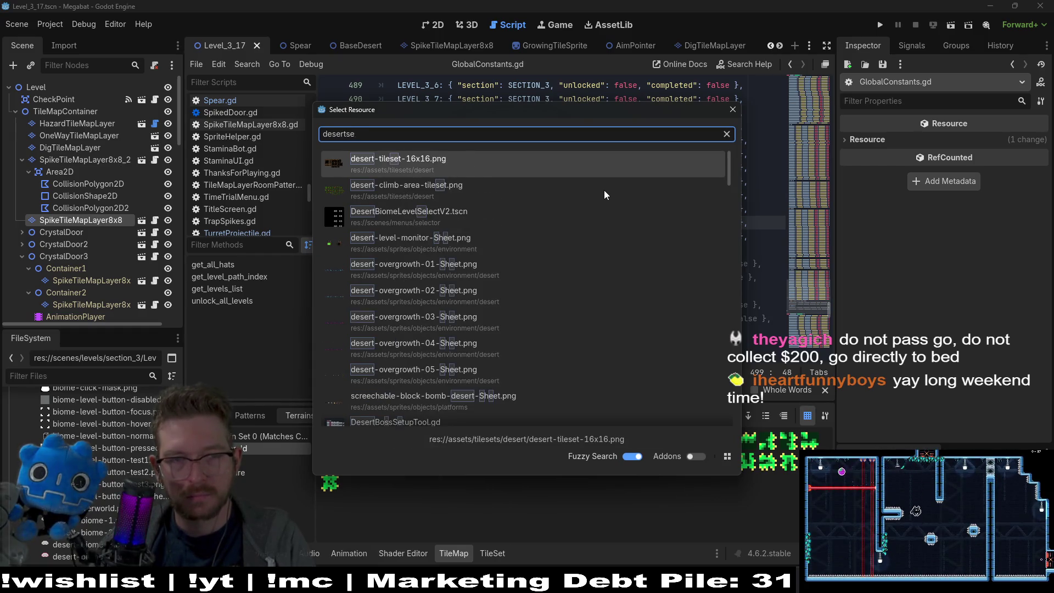
pyautogui.write('levelsel')
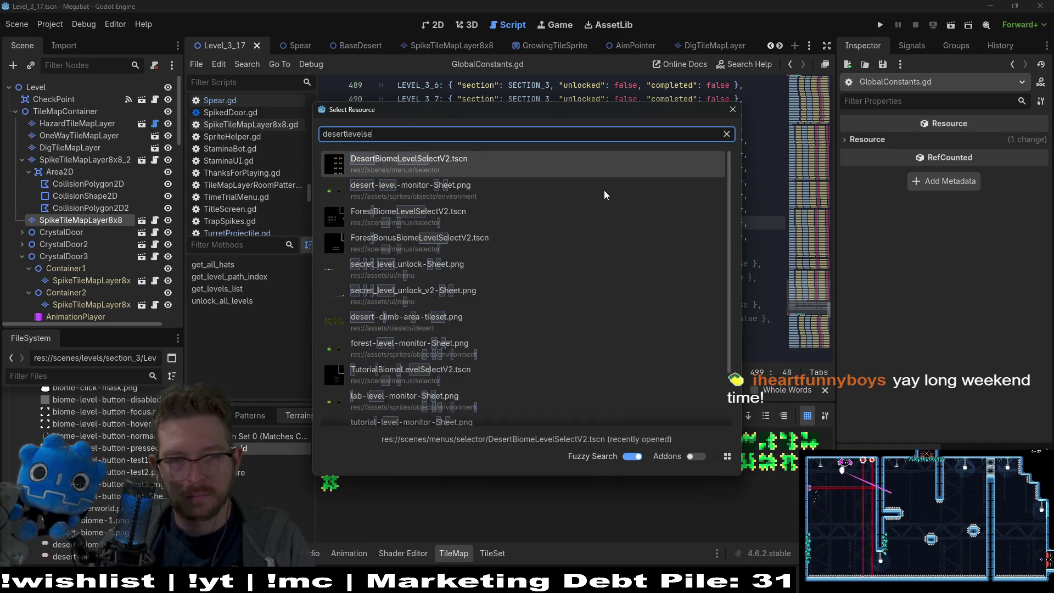
# - Open DesertBiomeLevelSelectV2.tscn in the 2D view
pyautogui.press('Return')
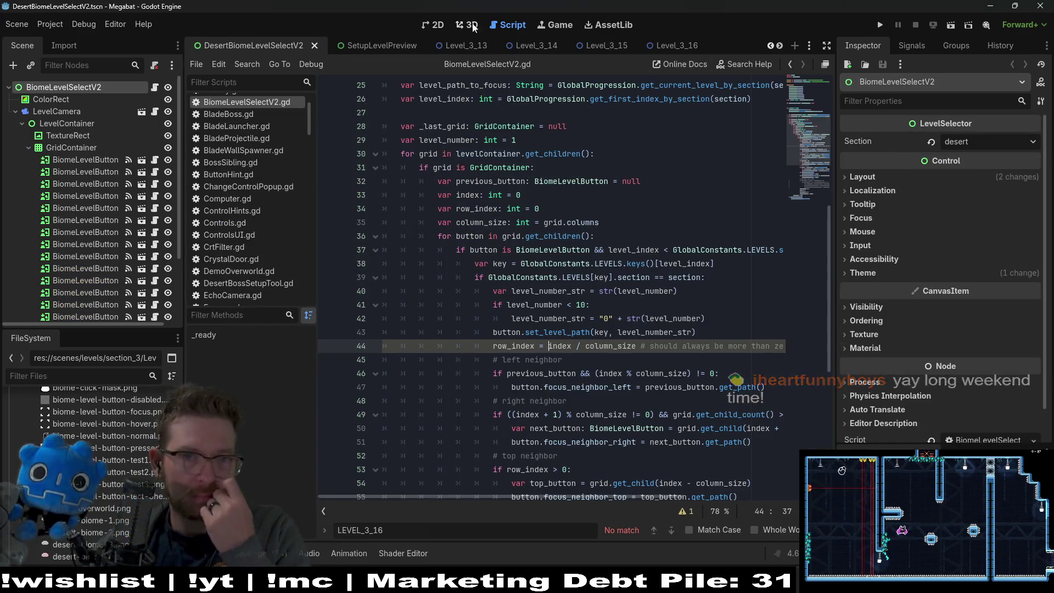
pyautogui.click(435, 25)
pyautogui.scroll(-5, 87, 263)
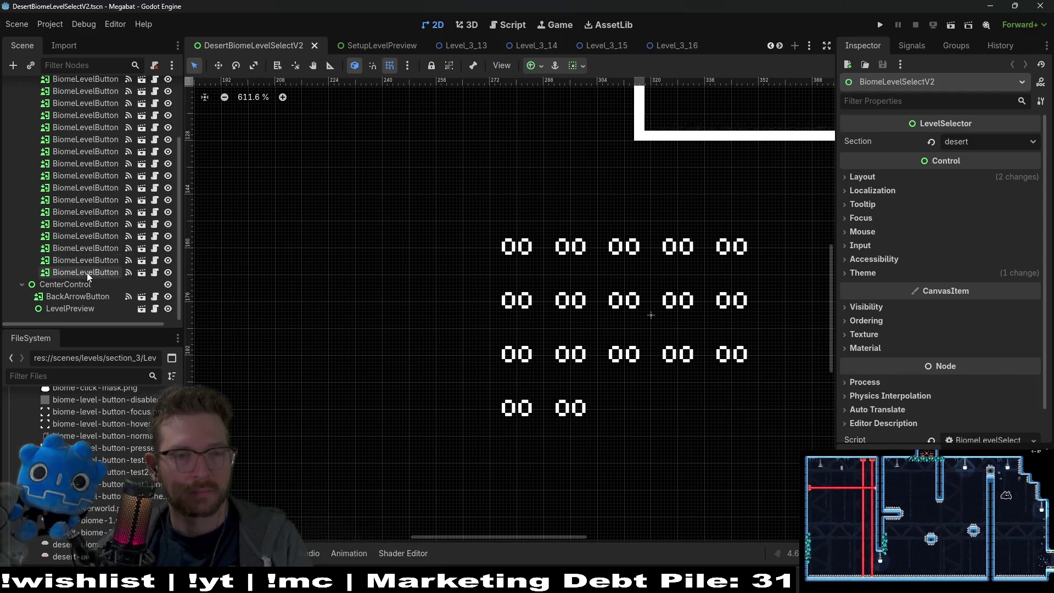
# - Duplicate the last BiomeLevelButton to create BiomeLevelButton18, then save the scene
pyautogui.click(86, 272)
pyautogui.hotkey('ctrl', 'd')
pyautogui.hotkey('ctrl', 's')
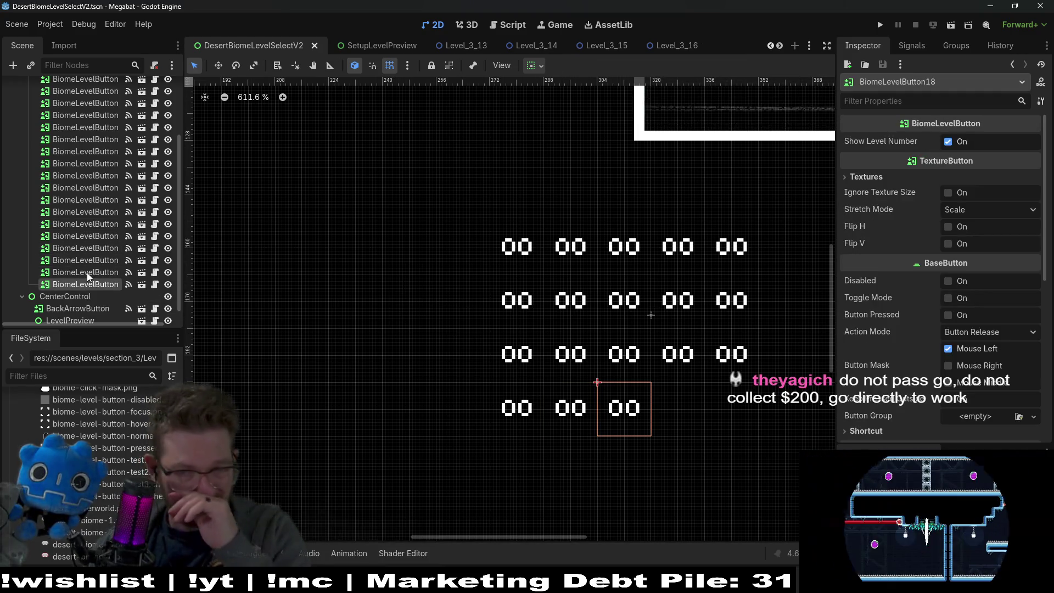
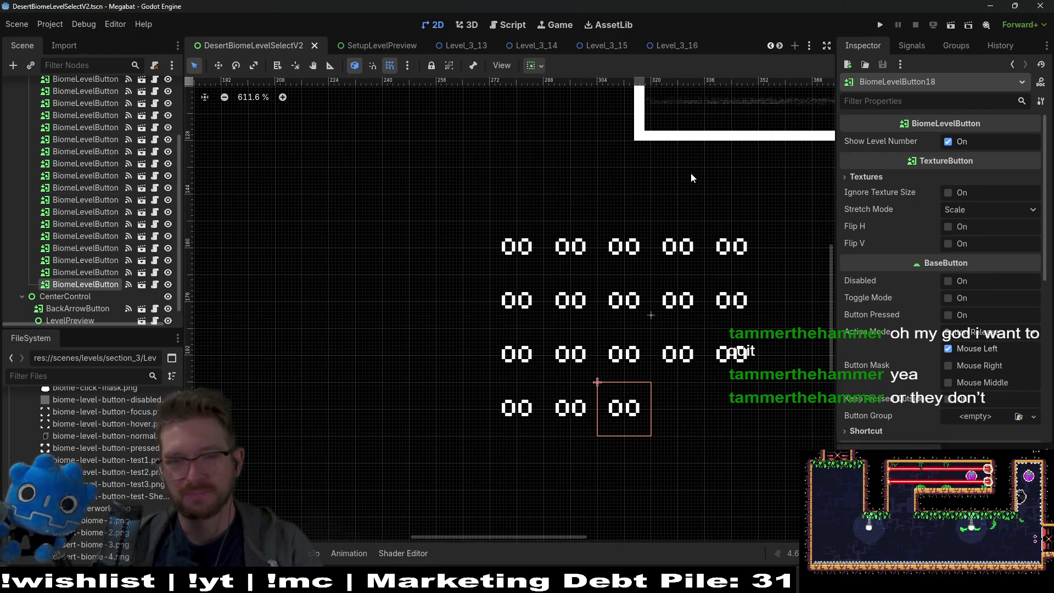
# - Show the Level_3_13 scene in the 2D editor and bring up a command console window
pyautogui.moveTo(364, 43)
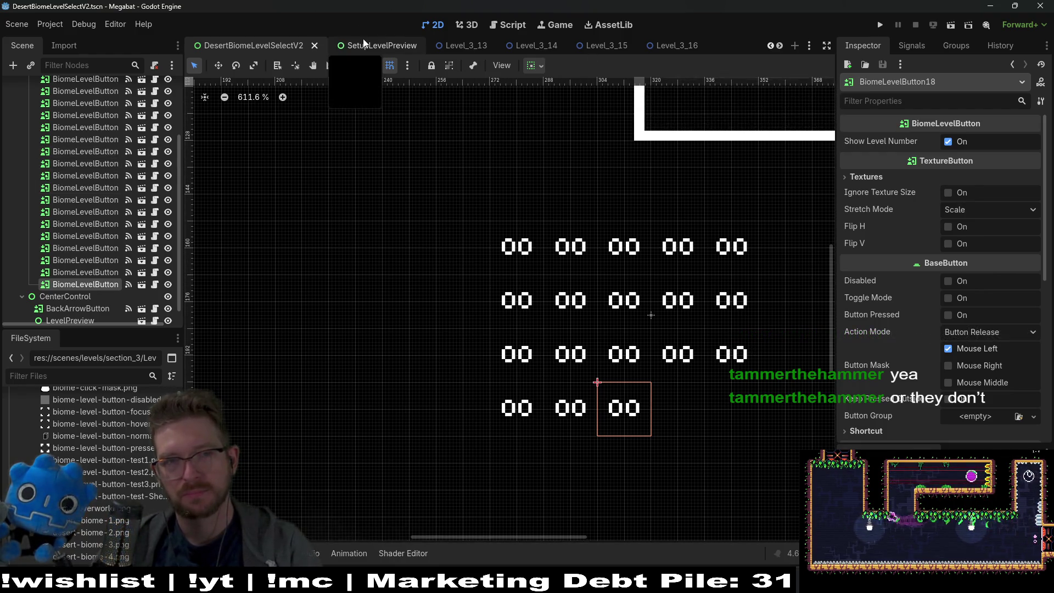
pyautogui.click(466, 44)
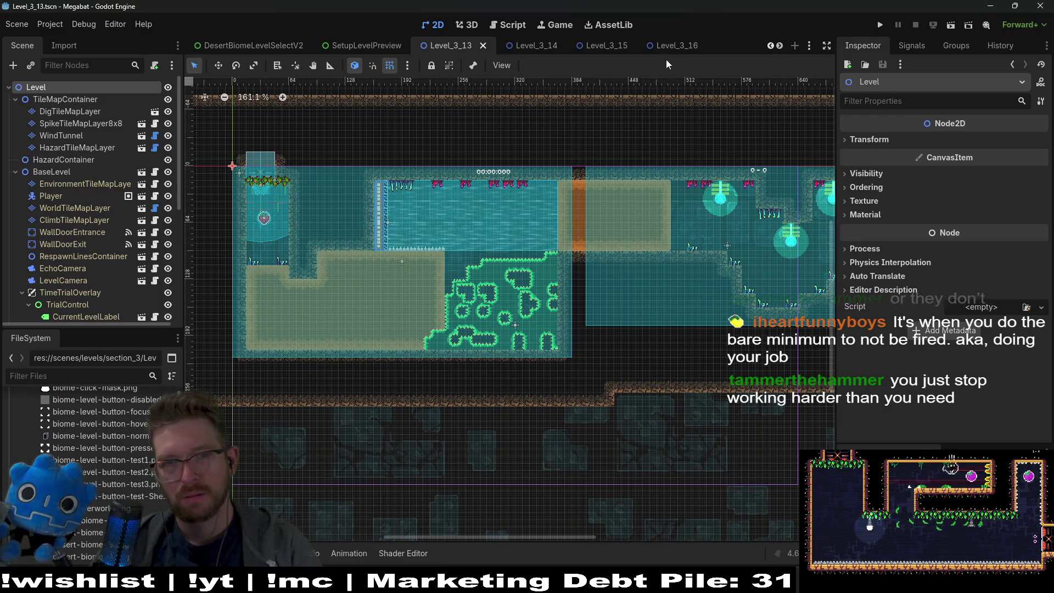
pyautogui.scroll(-5, 637, 45)
pyautogui.hotkey('ctrl', '`')
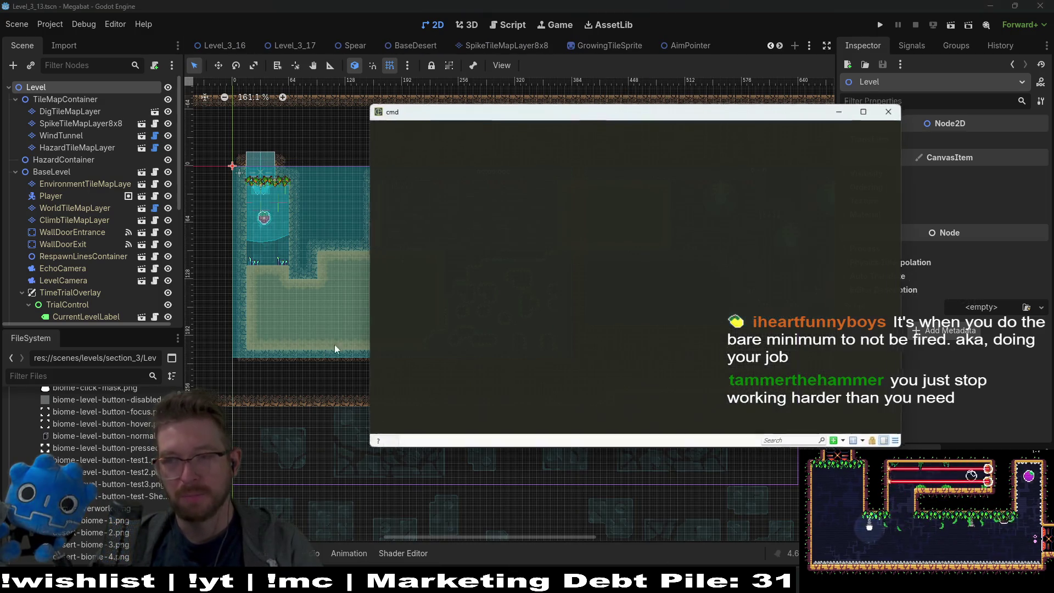
pyautogui.hotkey('ctrl', '`')
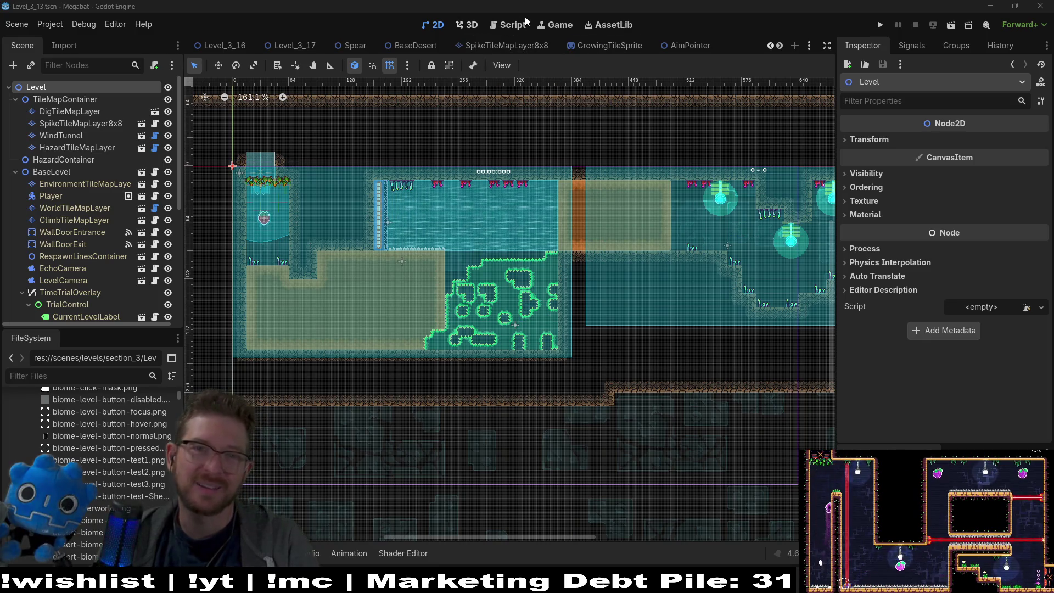
# - Glance at the level-select script, return to the 2D view, and filter FileSystem for 'basedeser'
pyautogui.click(513, 24)
pyautogui.click(429, 26)
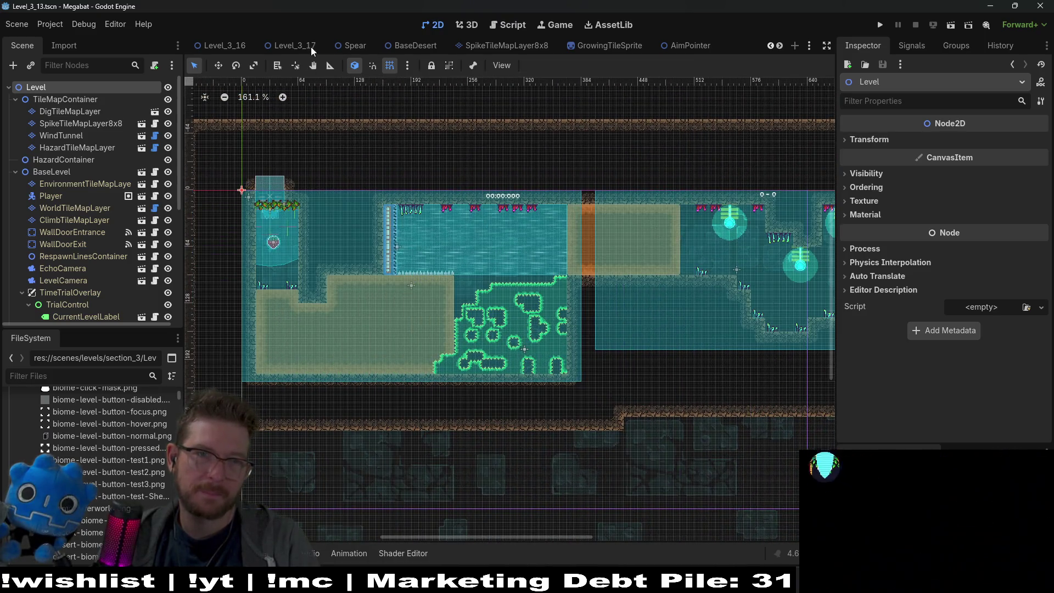
pyautogui.scroll(3, 289, 46)
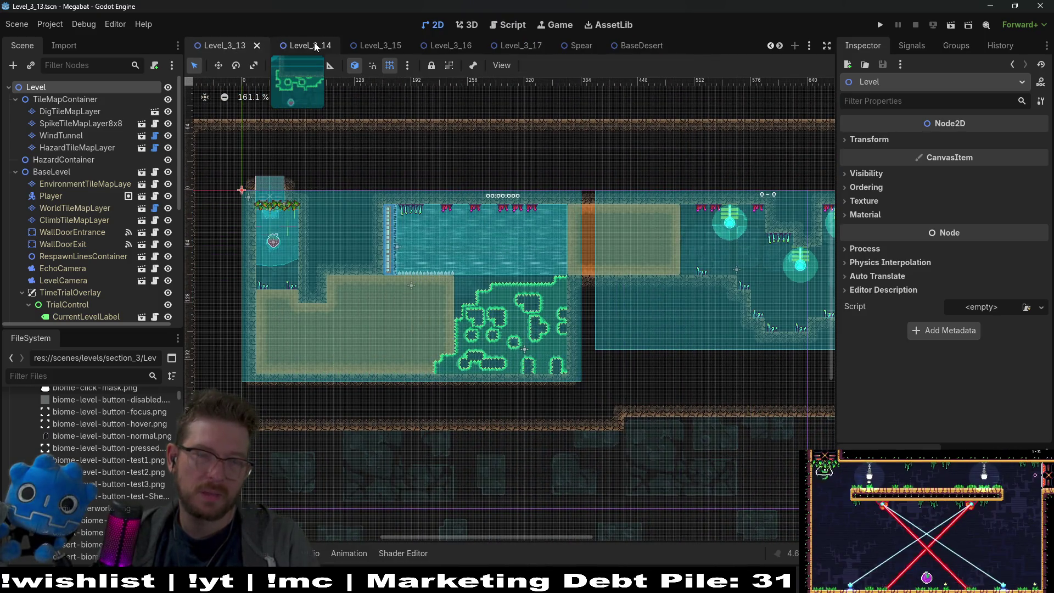
pyautogui.click(94, 378)
pyautogui.write('desertbas')
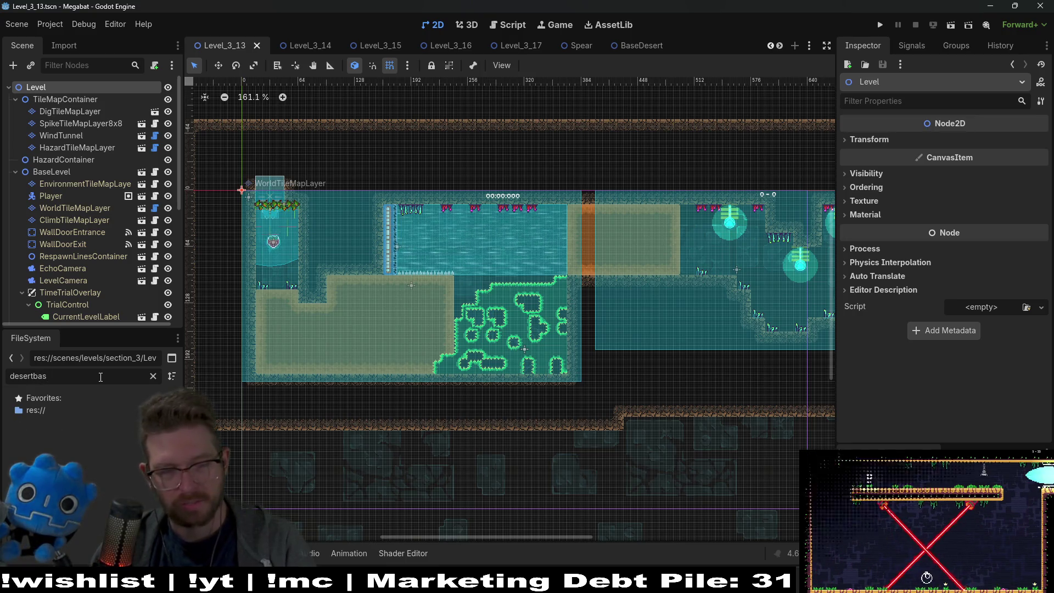
pyautogui.hotkey('ctrl', 'a')
pyautogui.press('BackSpace')
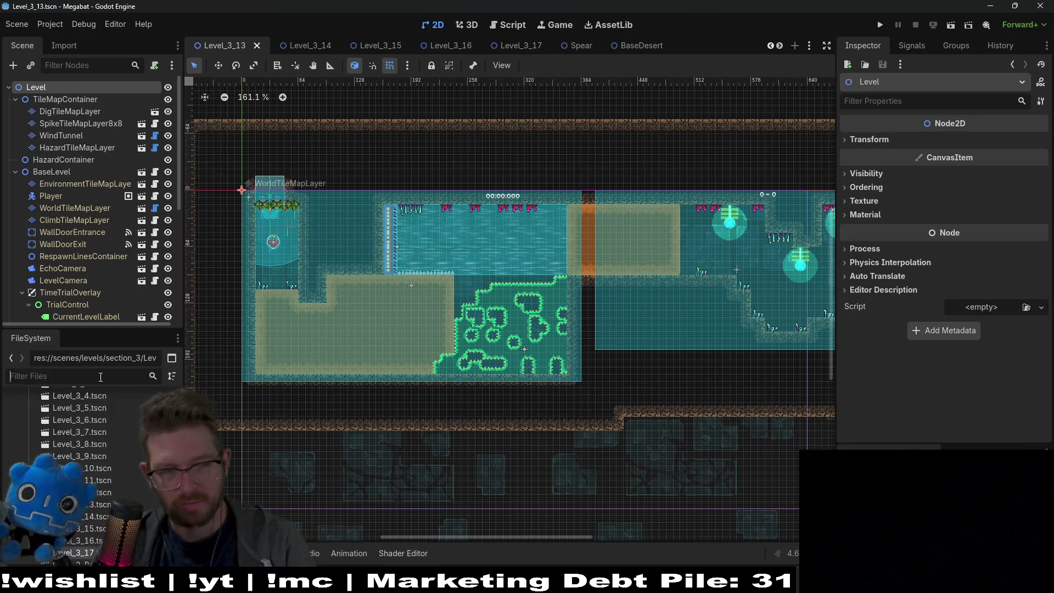
pyautogui.write('basedeser')
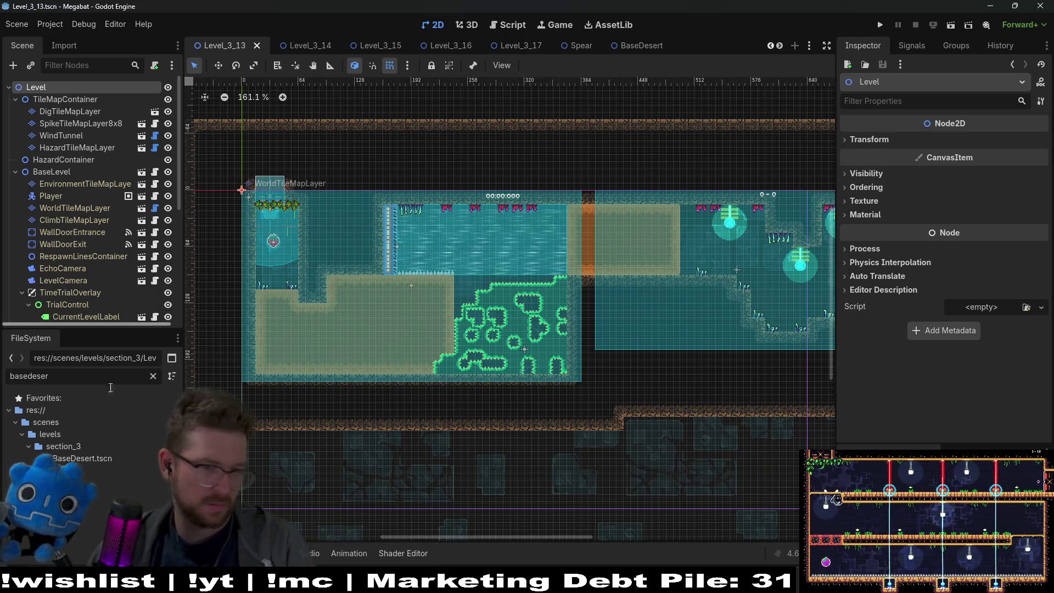
# - Duplicate BaseDesert.tscn as Level_3_18.tscn and search for level_3_18 in the resource finder
pyautogui.click(83, 459)
pyautogui.hotkey('ctrl', 'd')
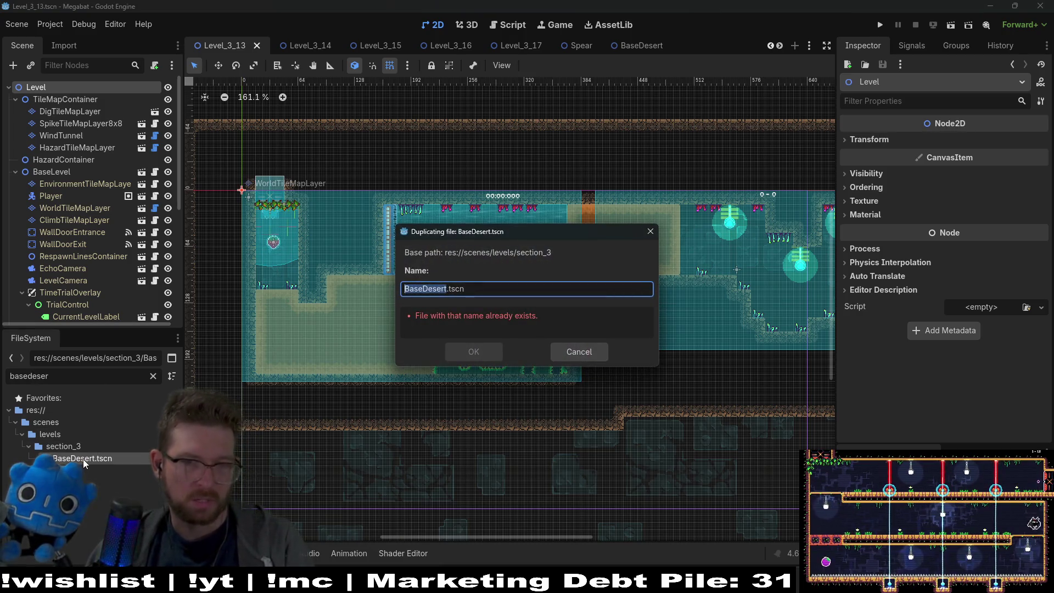
pyautogui.write('Level_')
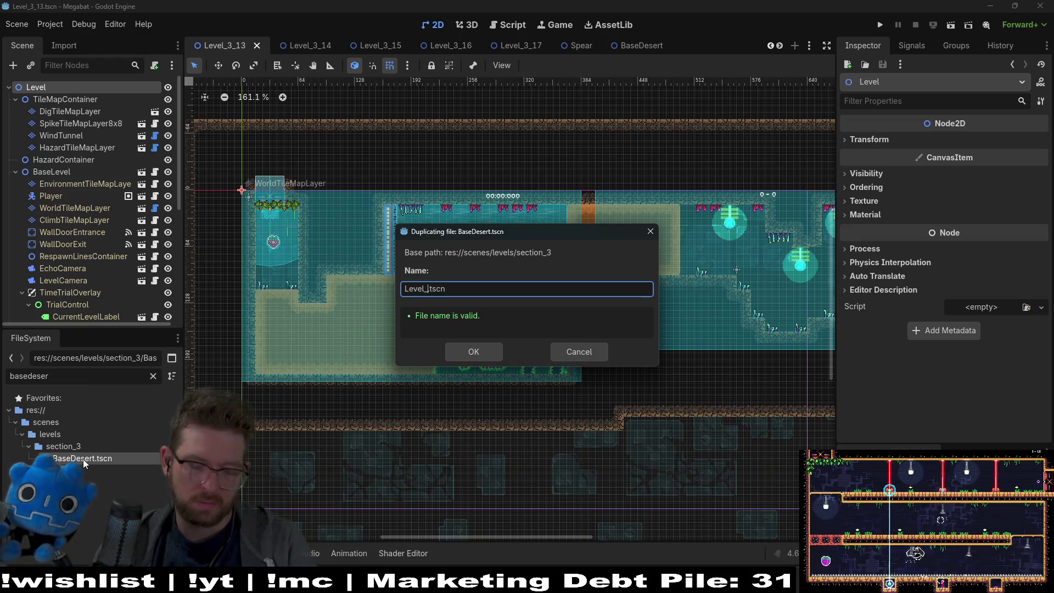
pyautogui.write('3_18')
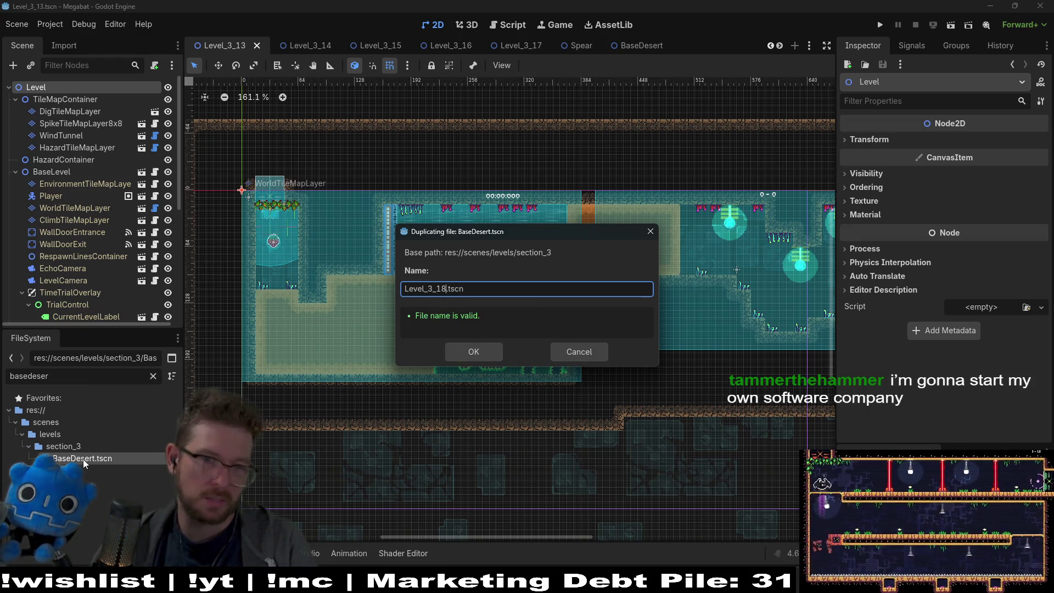
pyautogui.press('Return')
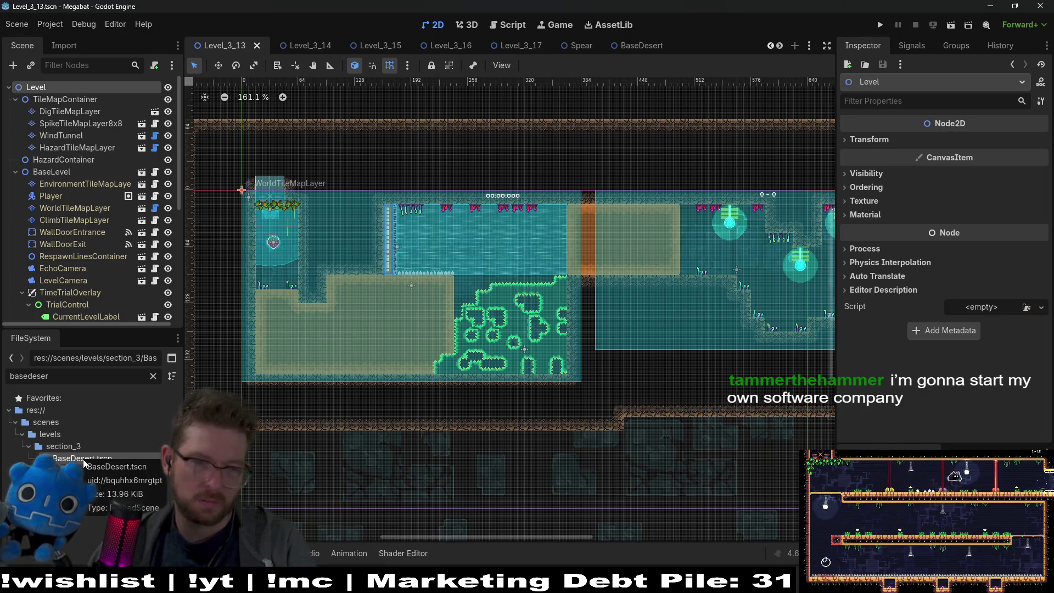
pyautogui.hotkey('shift', 'alt', 'o')
pyautogui.write('le')
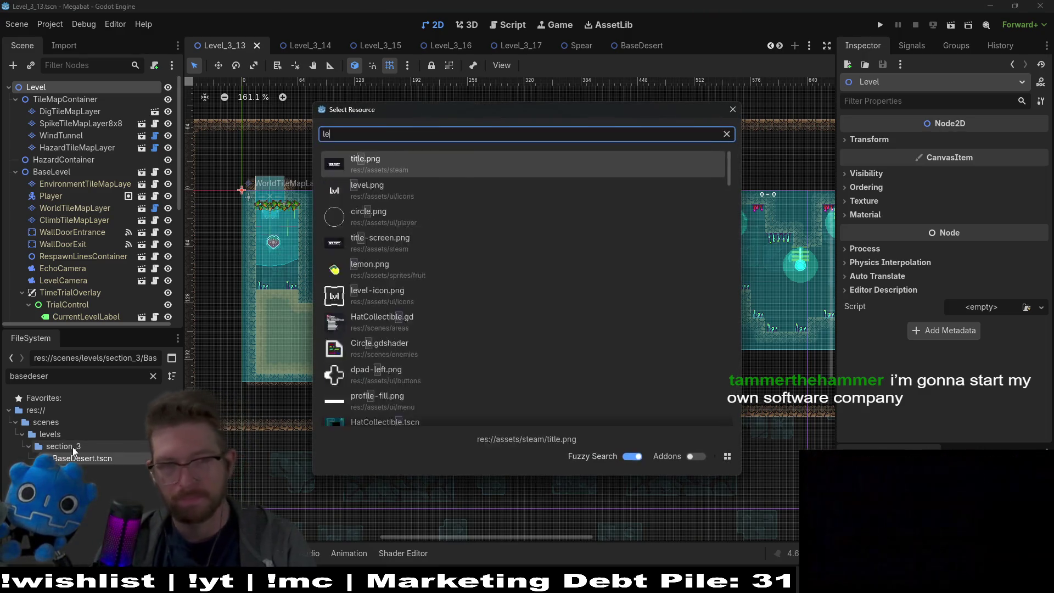
pyautogui.write('vel_3')
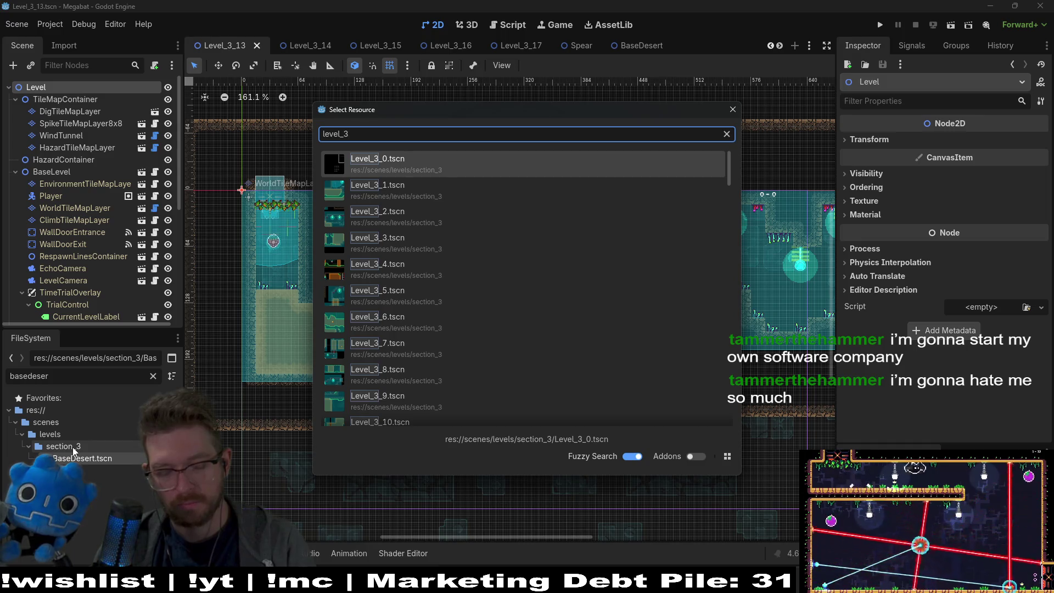
pyautogui.write('_18')
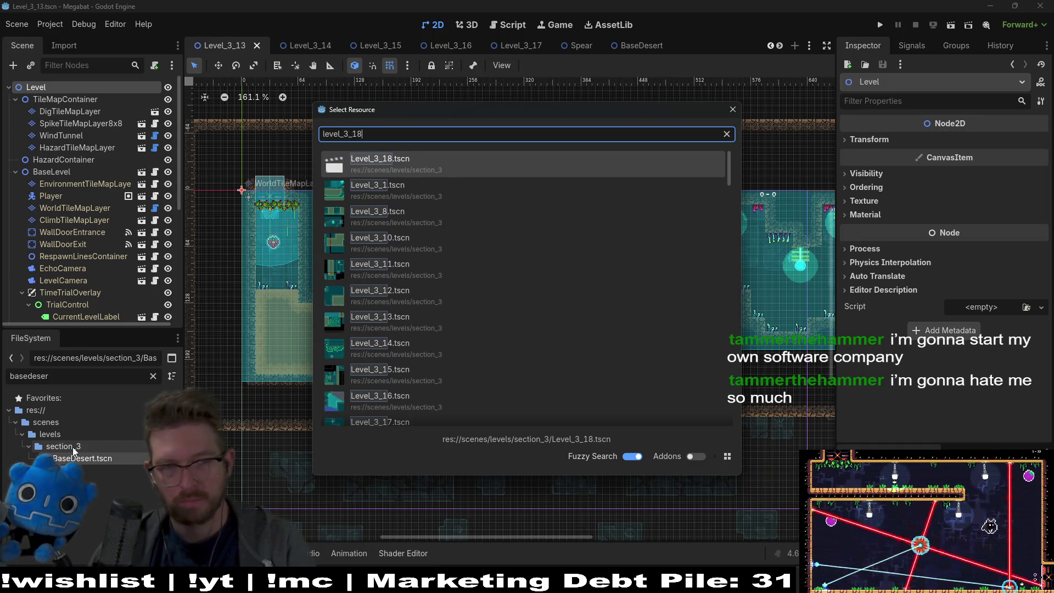
# - Open Level_3_18.tscn, center its empty bordered room in view, then switch to Obsidian
pyautogui.press('Return')
pyautogui.moveTo(393, 232); pyautogui.dragTo(491, 277)
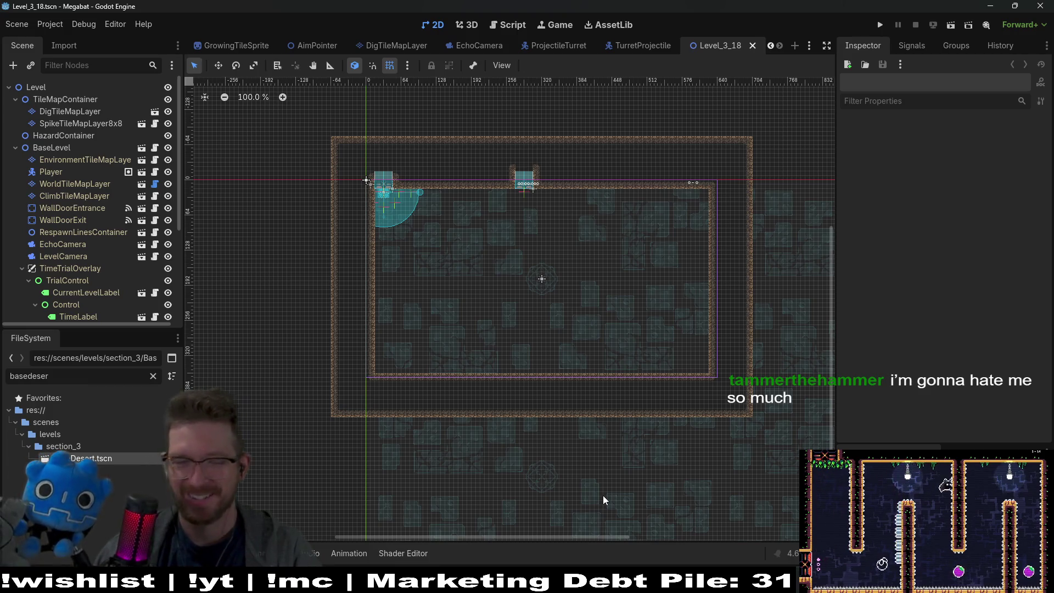
pyautogui.scroll(7, 451, 367)
pyautogui.scroll(-6, 460, 357)
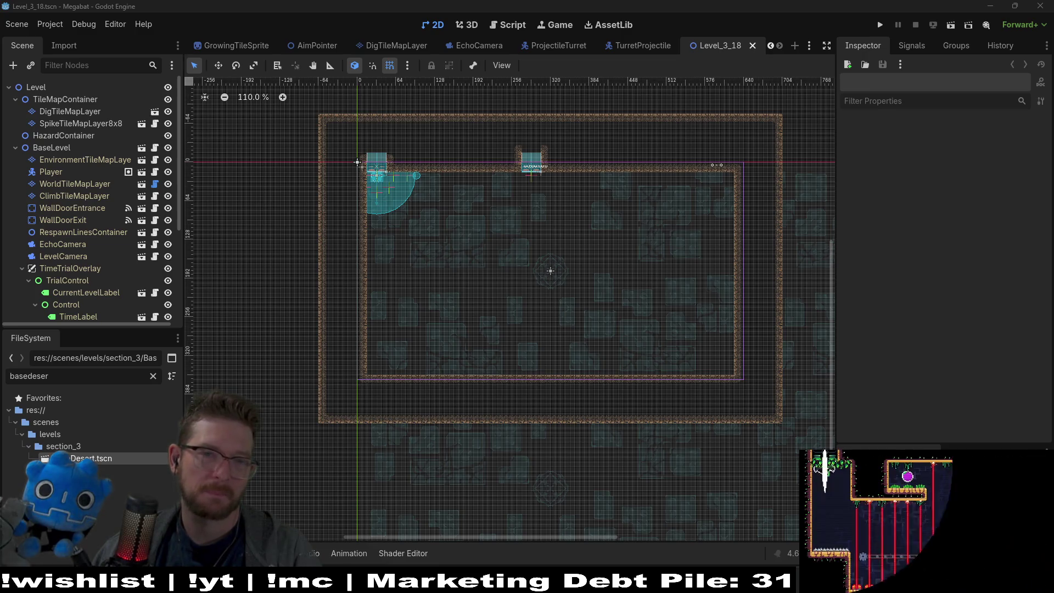
pyautogui.moveTo(625, 585)
pyautogui.click(608, 564)
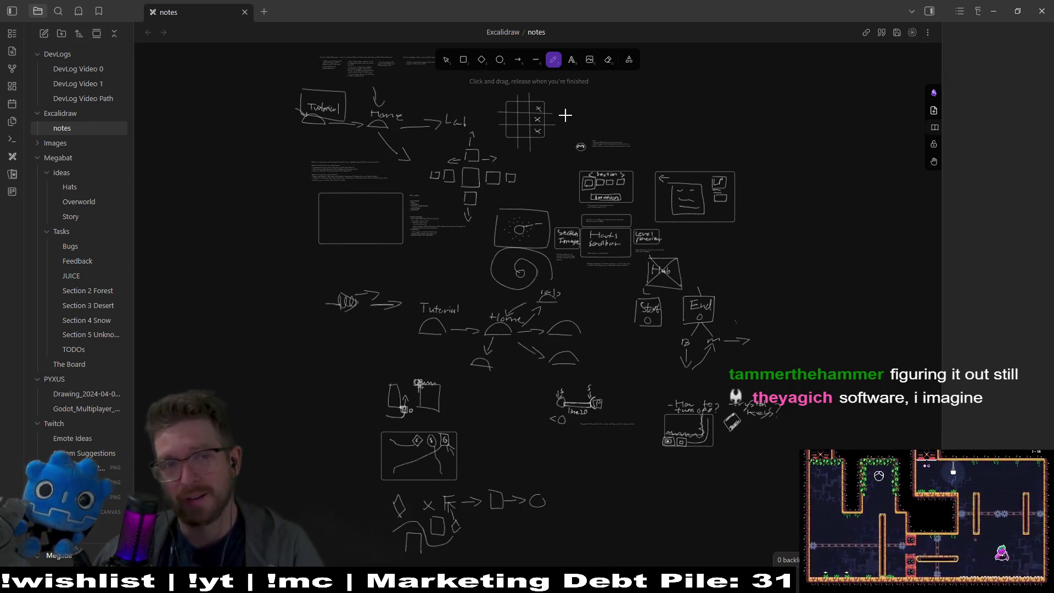
# - Add a 'What are the main parts that are left?' bug-report card and move 'Desert - crystal follow path' to DONE
pyautogui.click(93, 292)
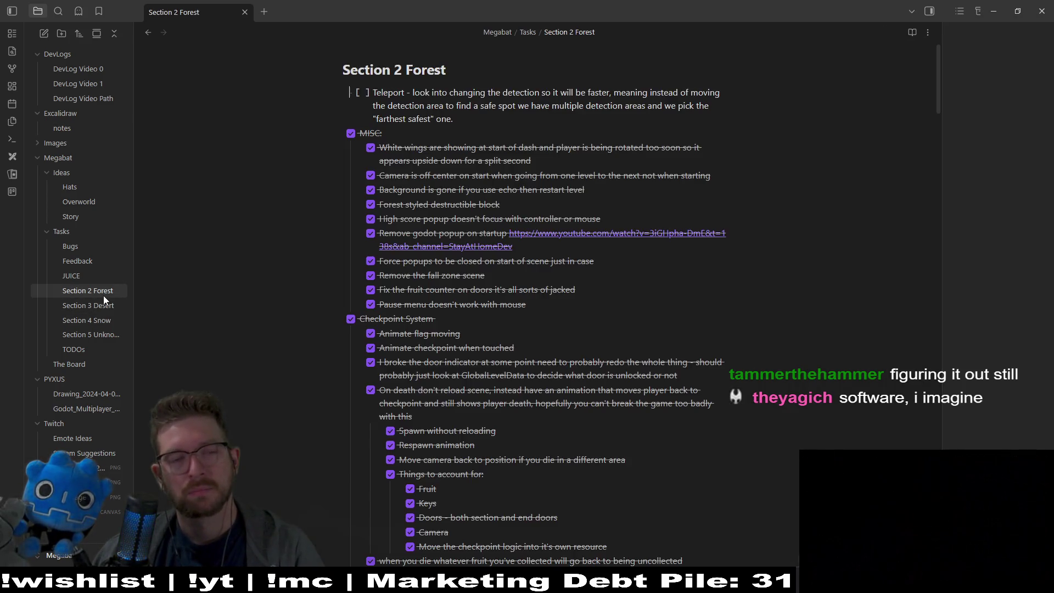
pyautogui.click(88, 364)
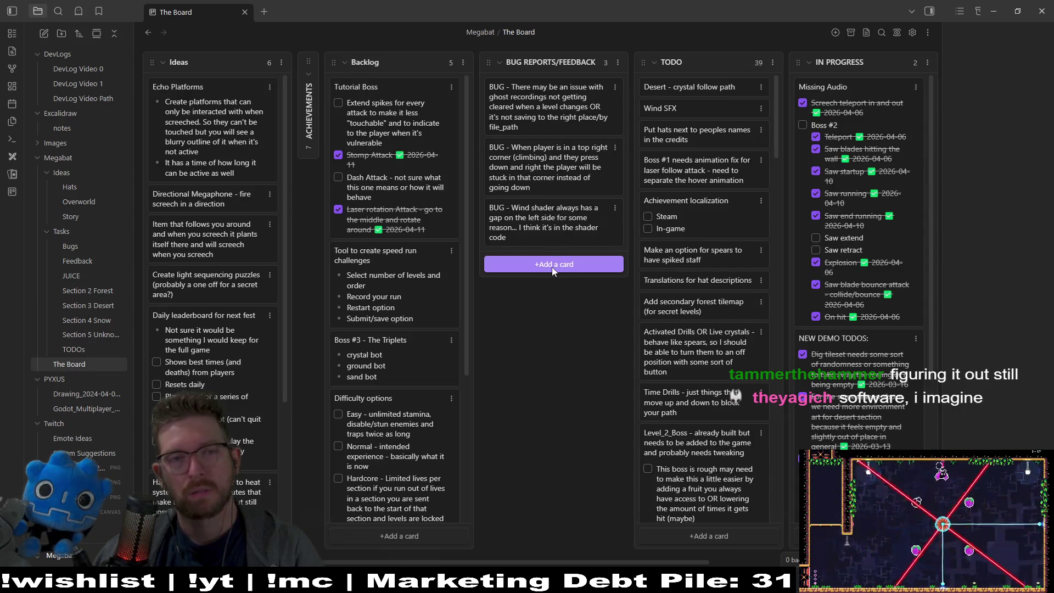
pyautogui.click(552, 267)
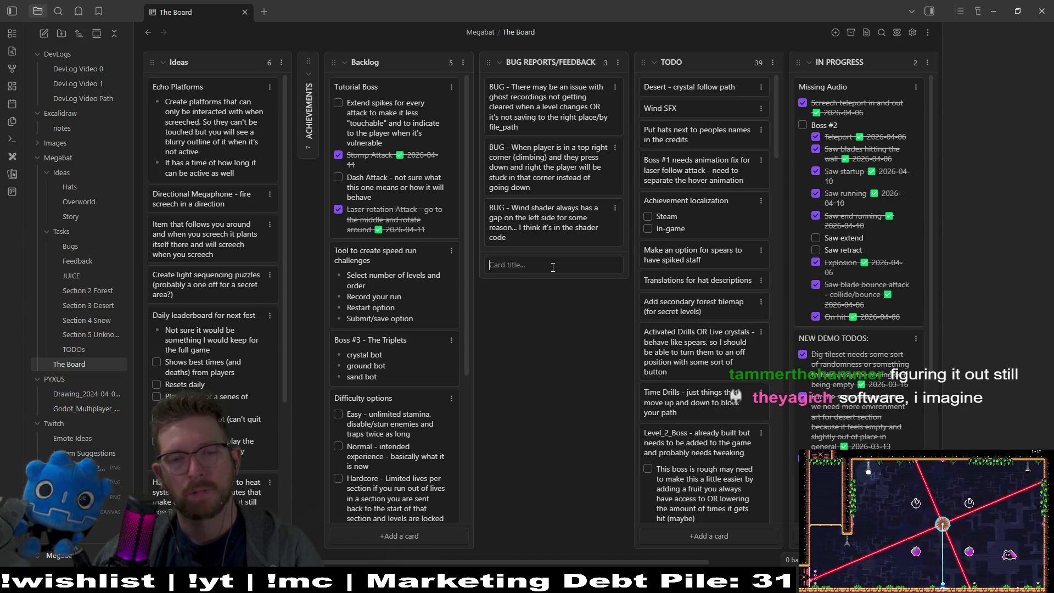
pyautogui.write('What is leve')
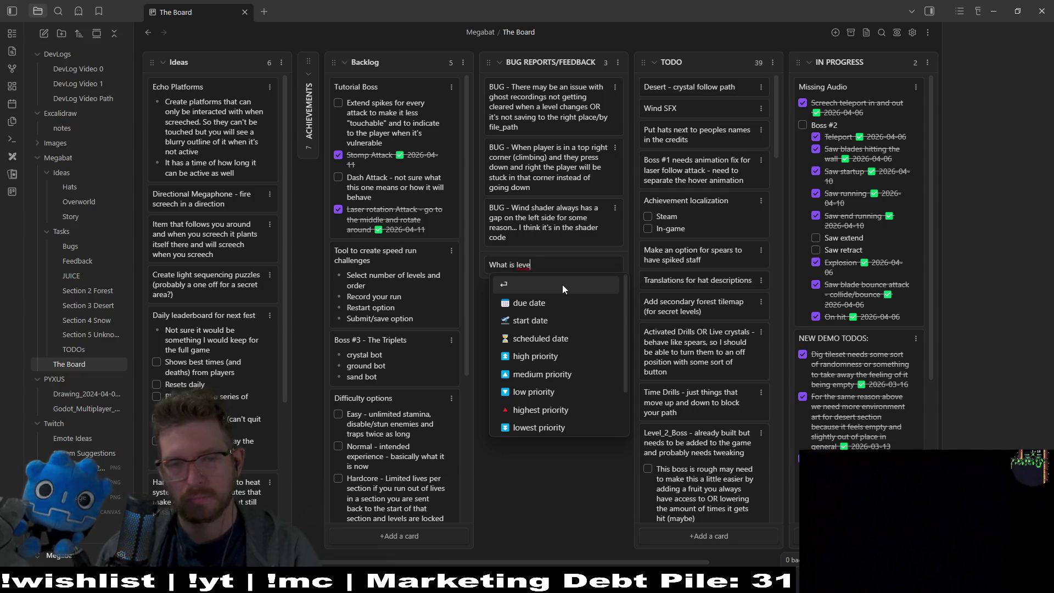
pyautogui.press('BackSpace')
pyautogui.press('BackSpace')
pyautogui.write('ft')
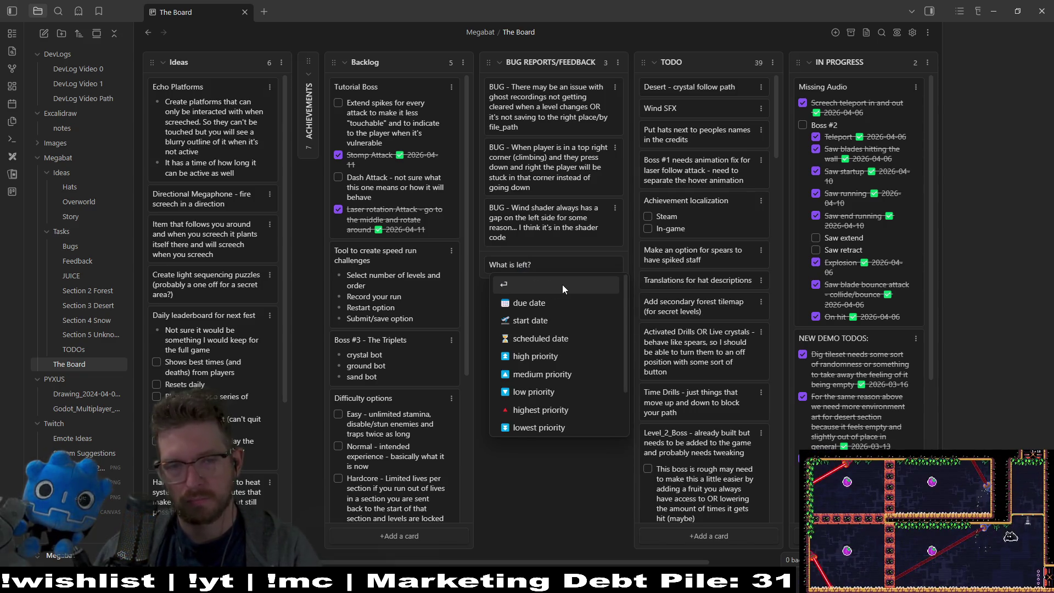
pyautogui.press('BackSpace')
pyautogui.press('BackSpace')
pyautogui.press('BackSpace')
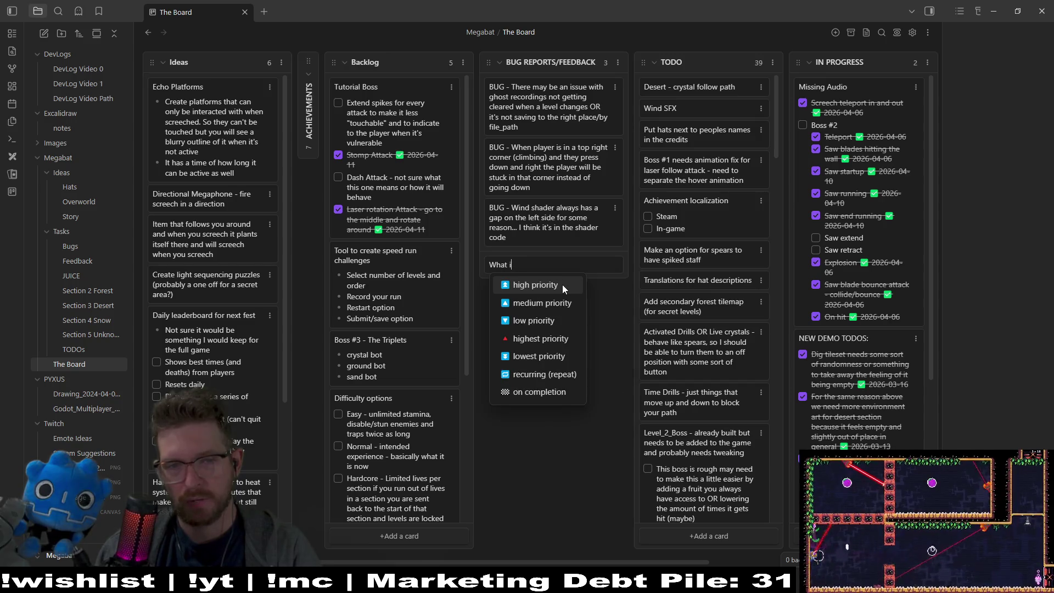
pyautogui.write('are the main parts that')
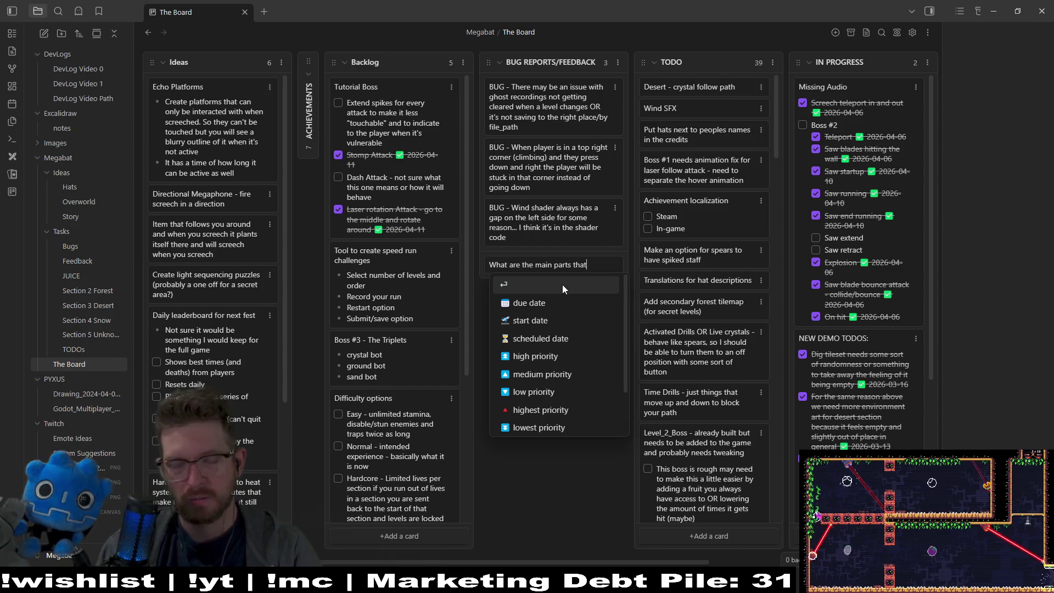
pyautogui.write(' are left?')
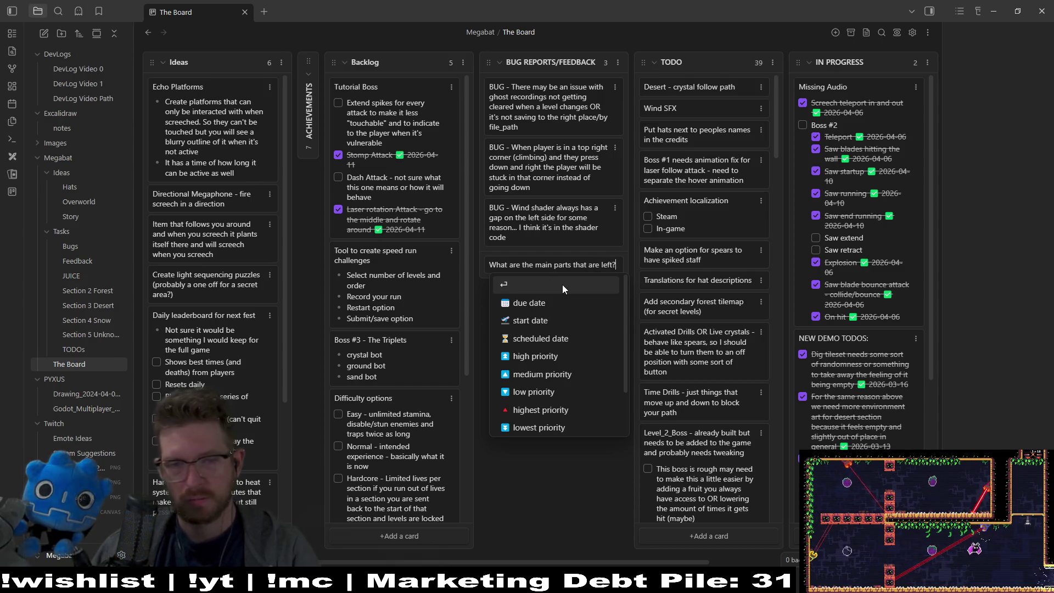
pyautogui.press('Return')
pyautogui.moveTo(696, 87); pyautogui.dragTo(900, 85)
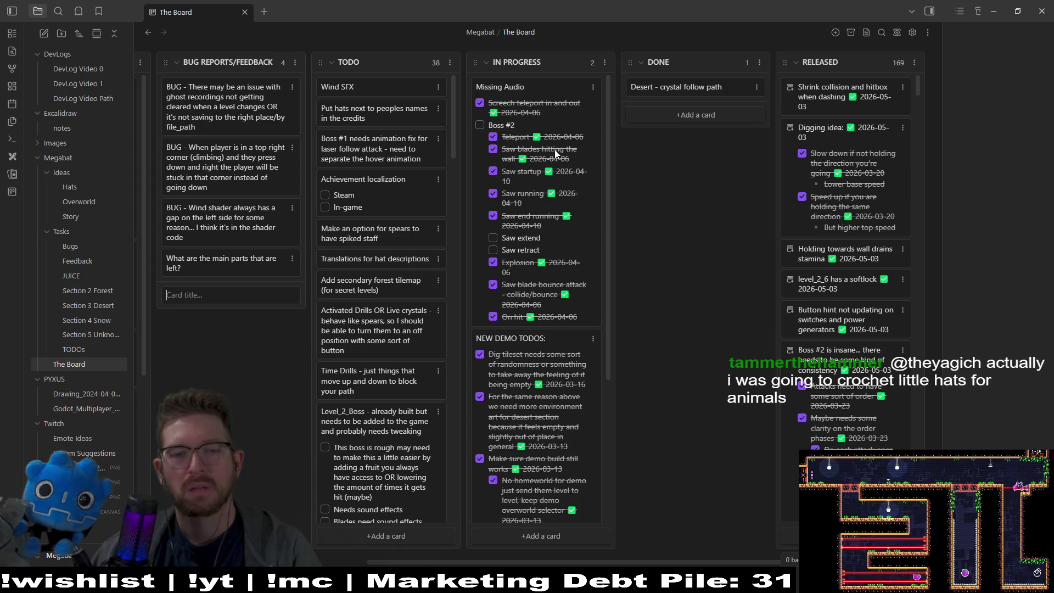
# - Add an unchecked '13 desert levels' task line to the main-parts-left card
pyautogui.scroll(-3, 577, 241)
pyautogui.scroll(3, 575, 250)
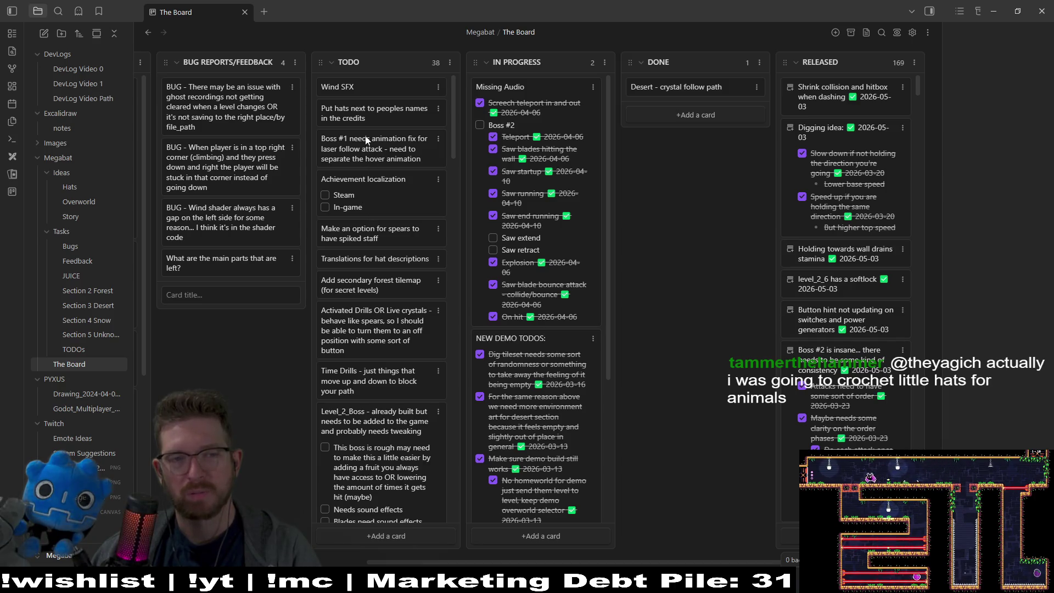
pyautogui.scroll(-5, 365, 163)
pyautogui.scroll(5, 365, 171)
pyautogui.scroll(-15, 366, 171)
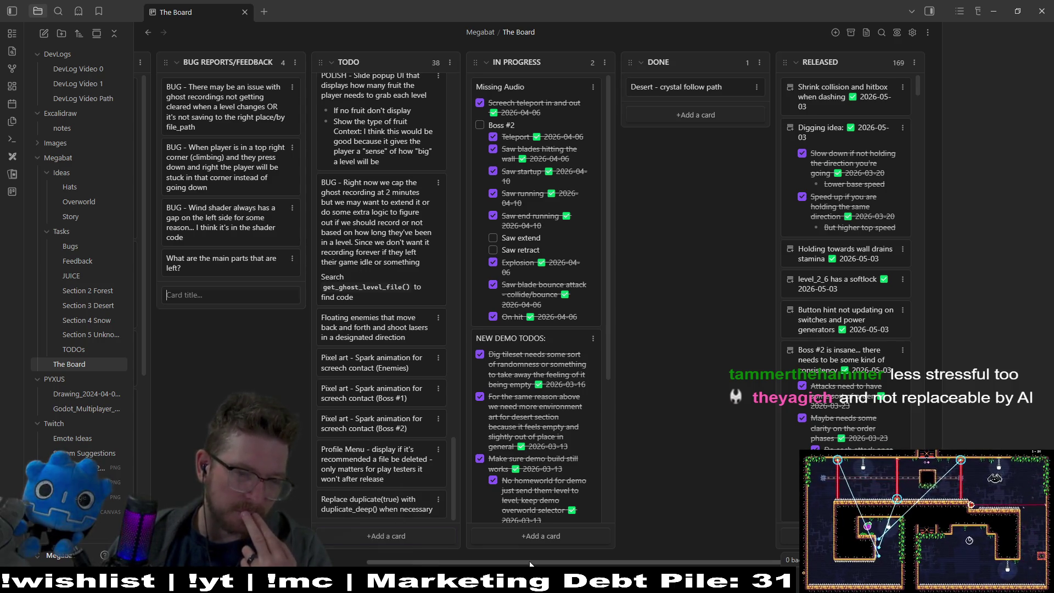
pyautogui.hscroll(-5, 384, 562)
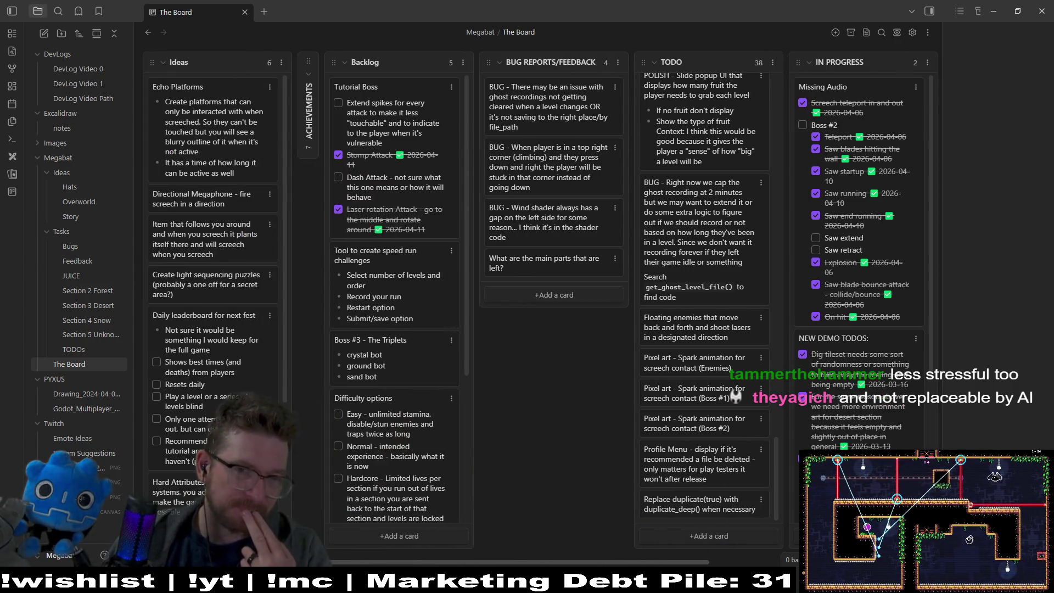
pyautogui.doubleClick(548, 265)
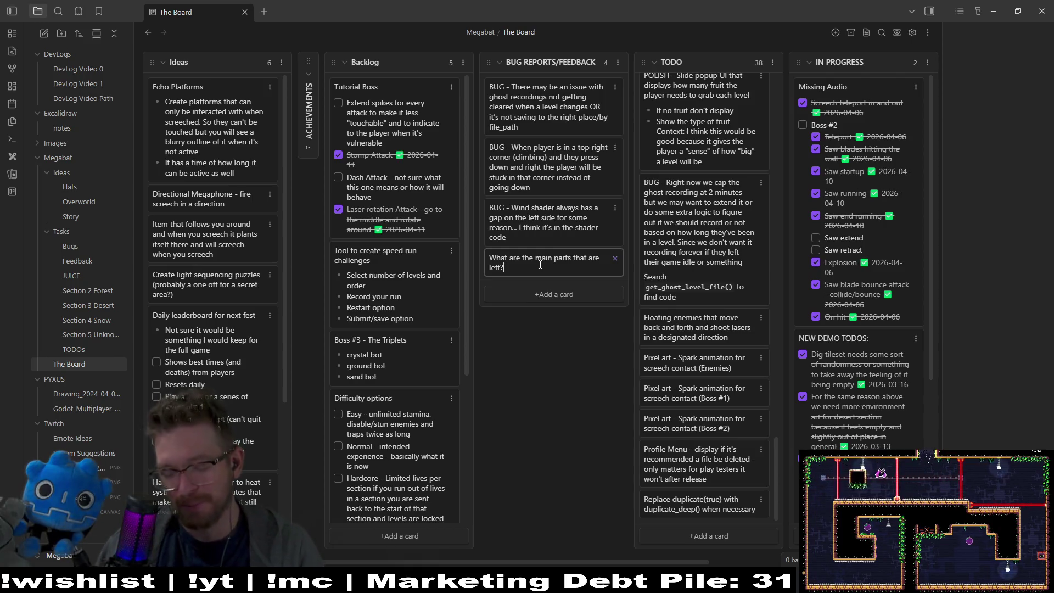
pyautogui.hotkey('shift', 'Return')
pyautogui.write('-')
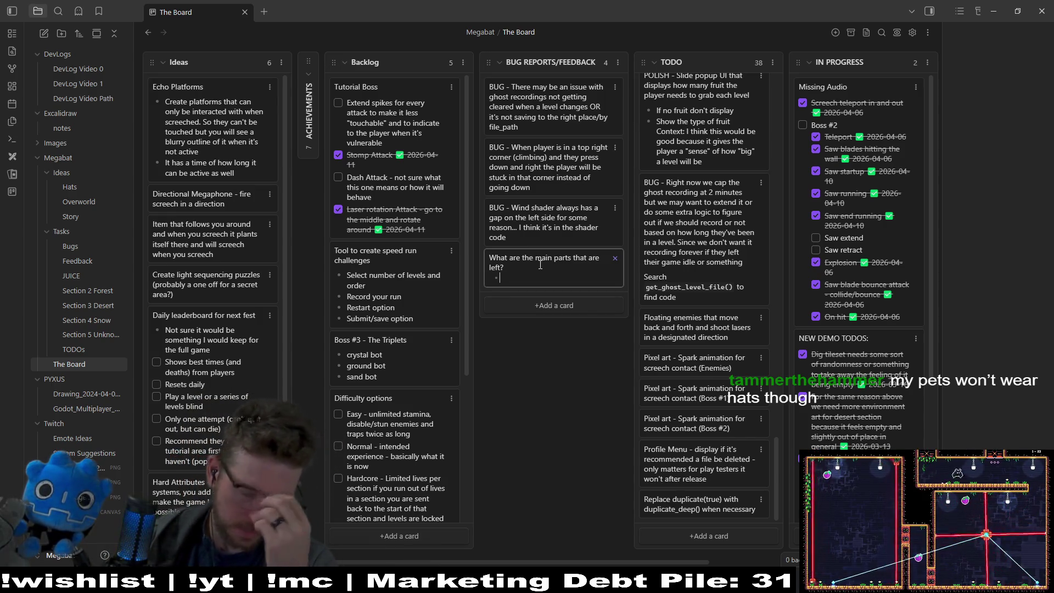
pyautogui.write('23')
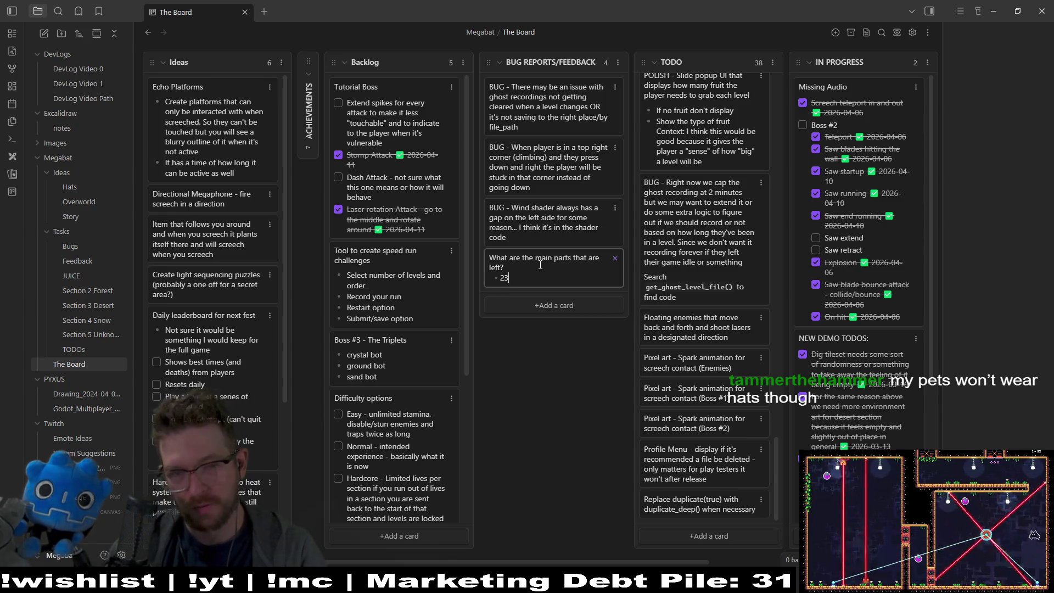
pyautogui.press('BackSpace')
pyautogui.press('BackSpace')
pyautogui.write('13')
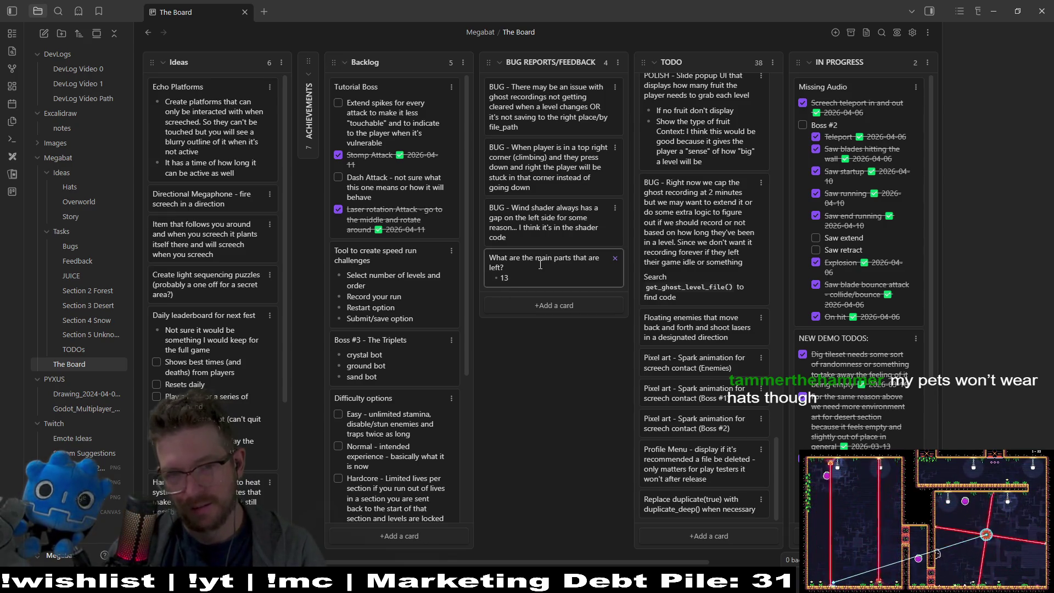
pyautogui.write(' desert levels')
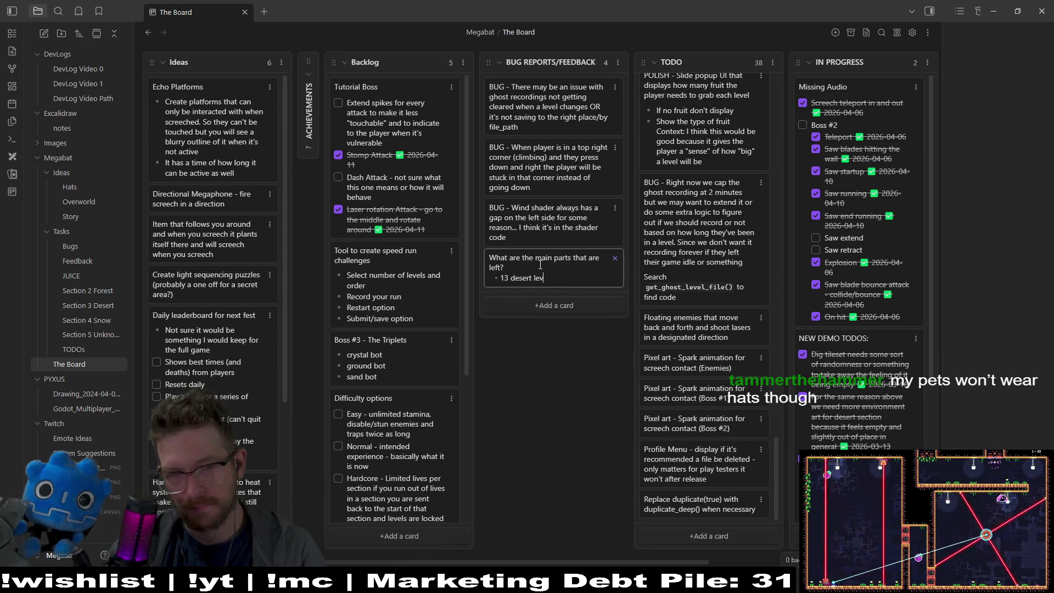
pyautogui.press('BackSpace')
pyautogui.write('ls')
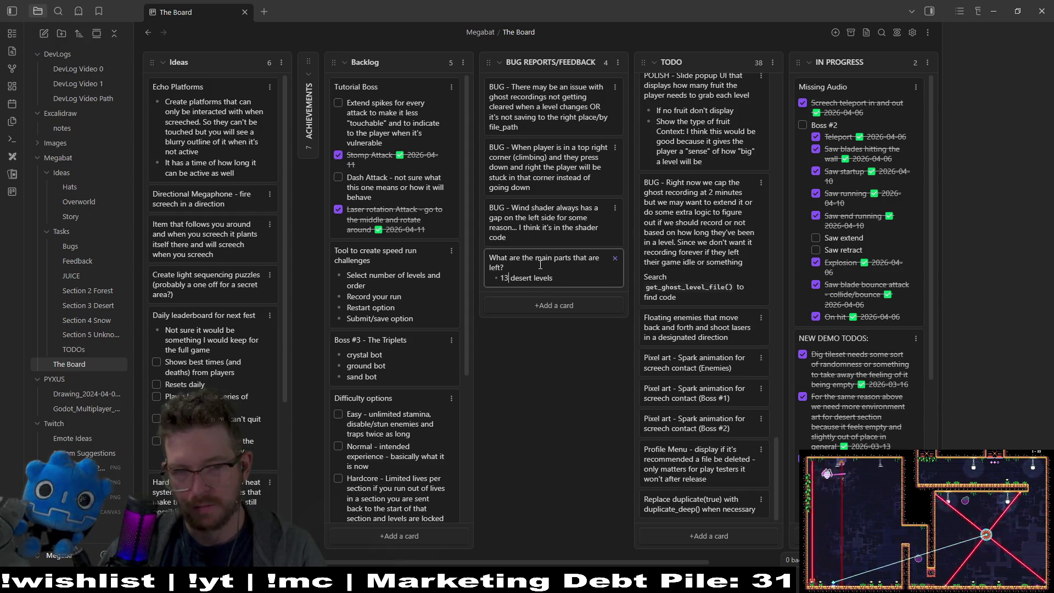
pyautogui.write('[ ]')
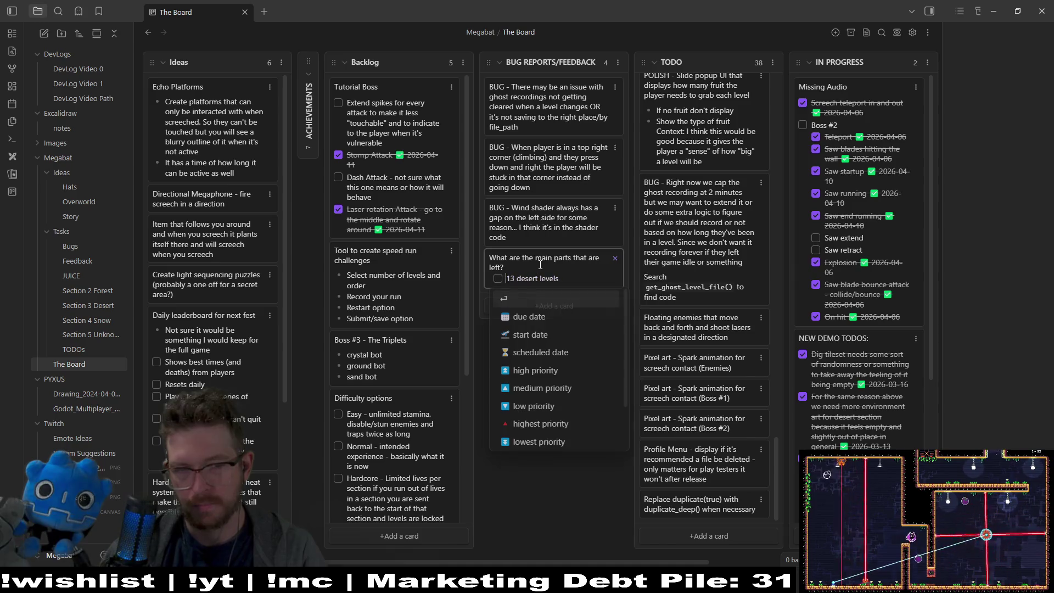
pyautogui.press('Right')
pyautogui.press('Right')
pyautogui.press('Right')
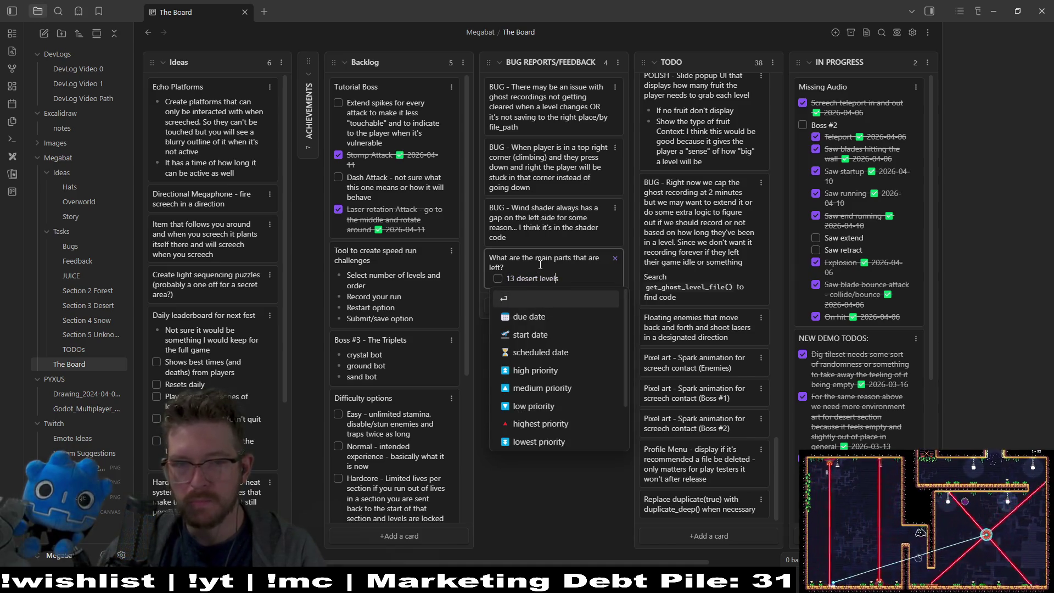
# - Add a second task item, '15 secret desert levels', below it
pyautogui.press('Return')
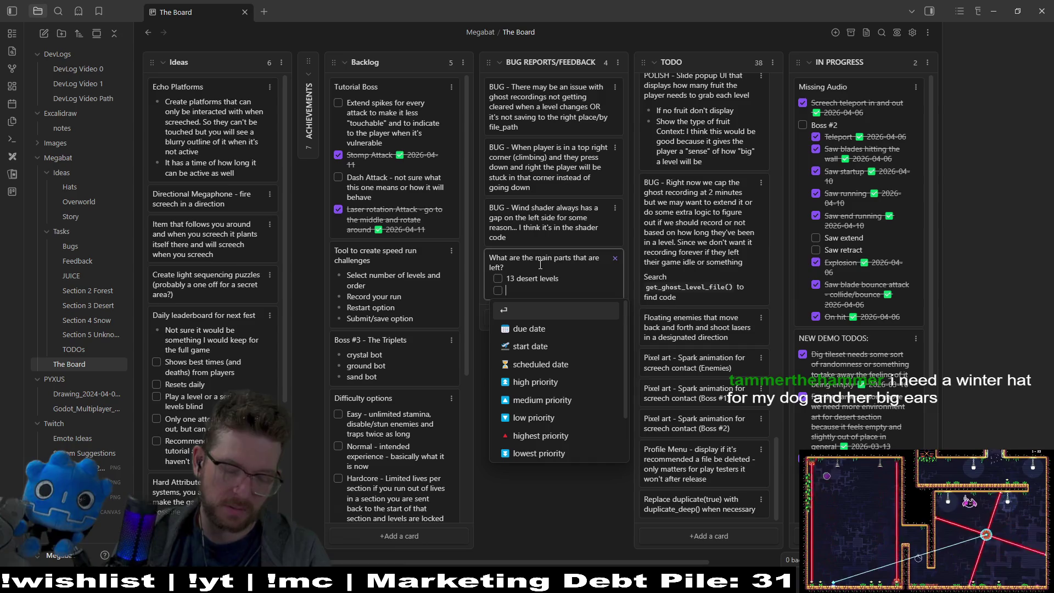
pyautogui.write('15')
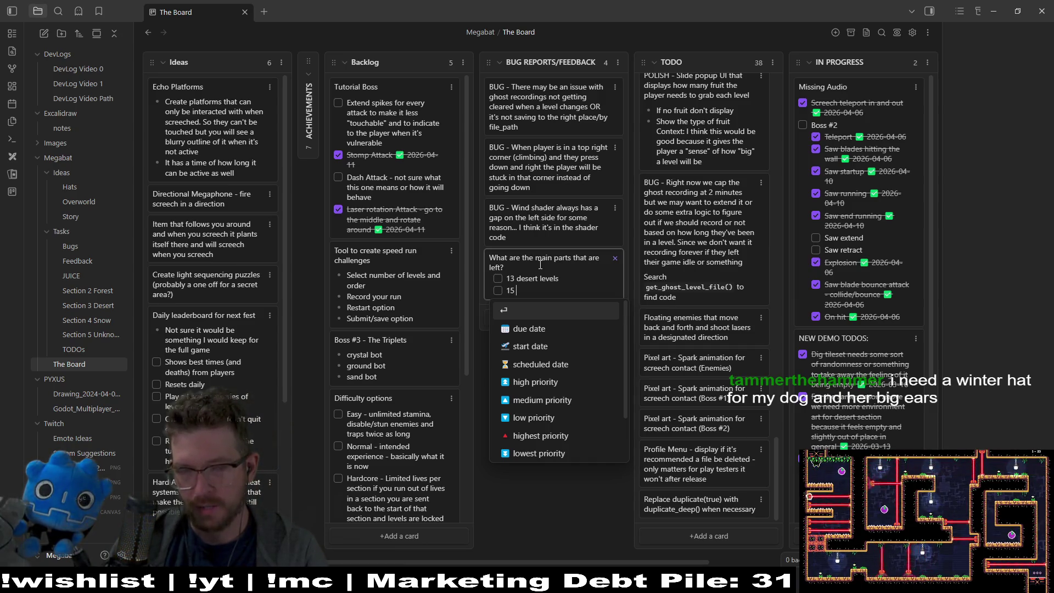
pyautogui.write(' secret')
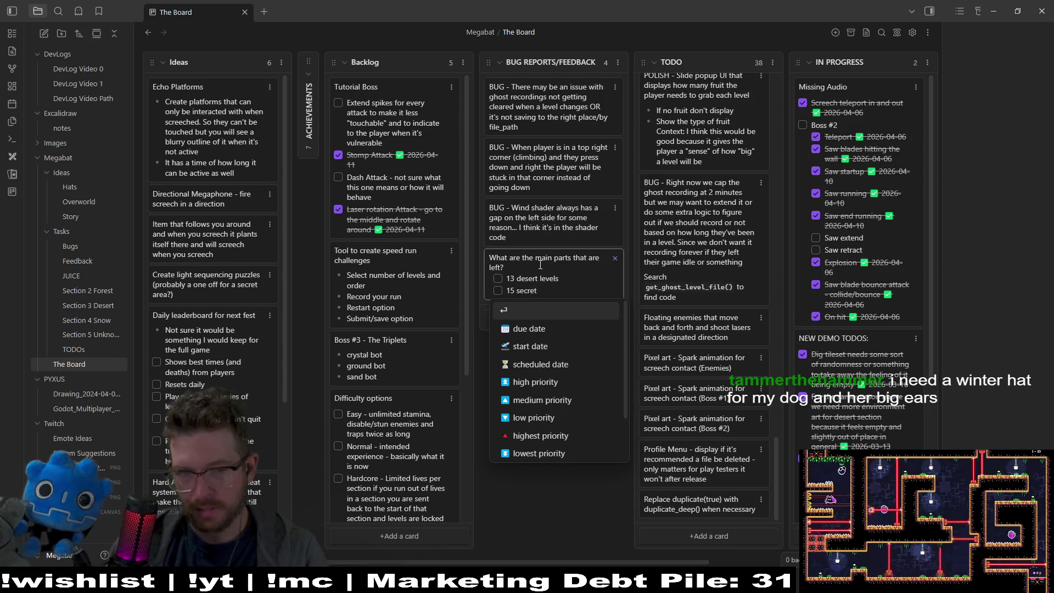
pyautogui.write(' oeser')
pyautogui.write('t levels')
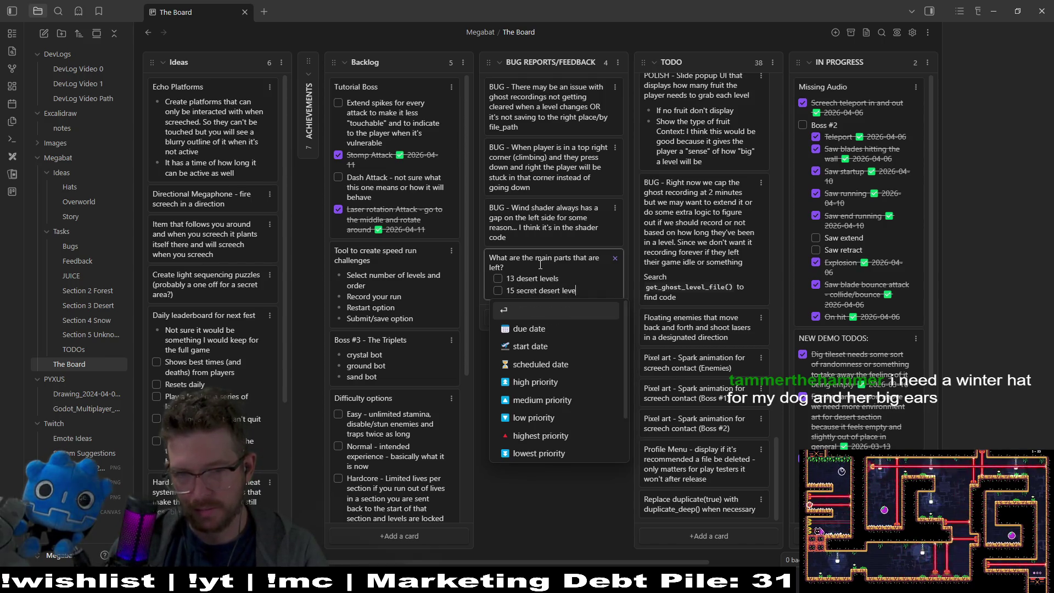
pyautogui.press('Return')
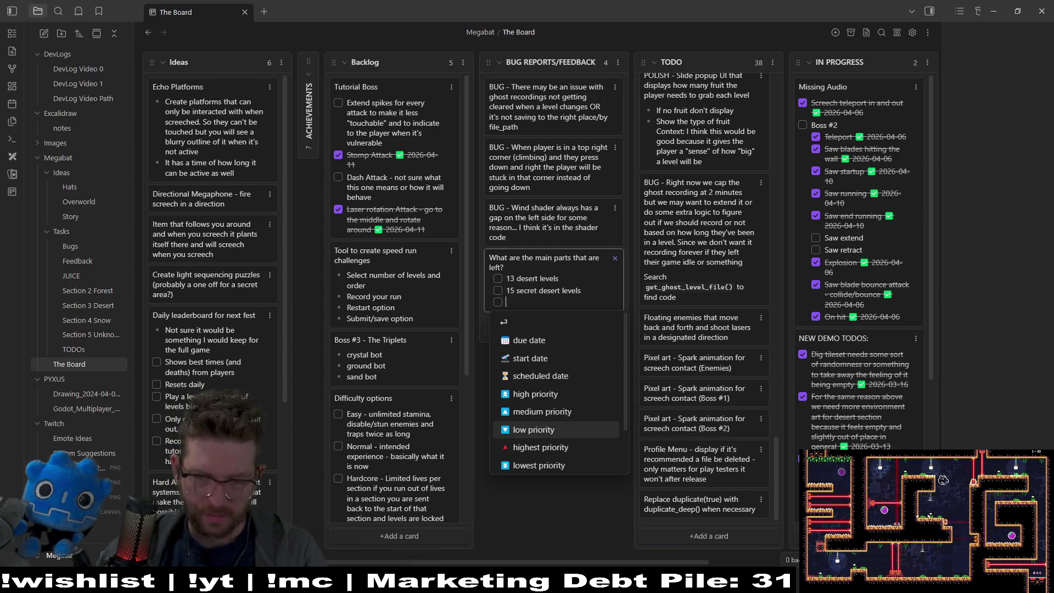
pyautogui.hotkey('alt', 'Tab')
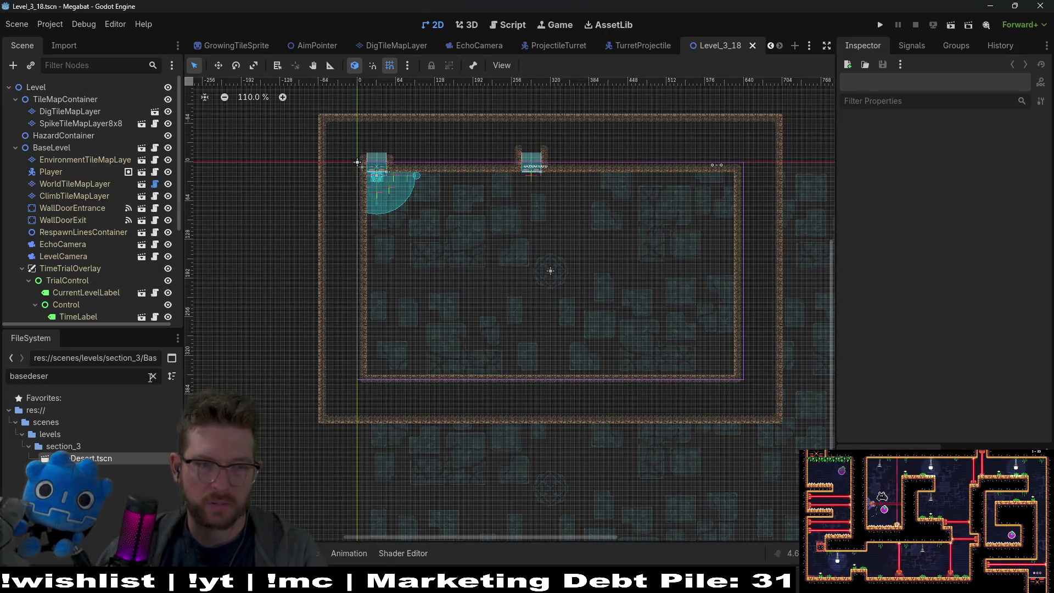
# - Clear the FileSystem filter and switch Godot to the Script editor
pyautogui.click(151, 377)
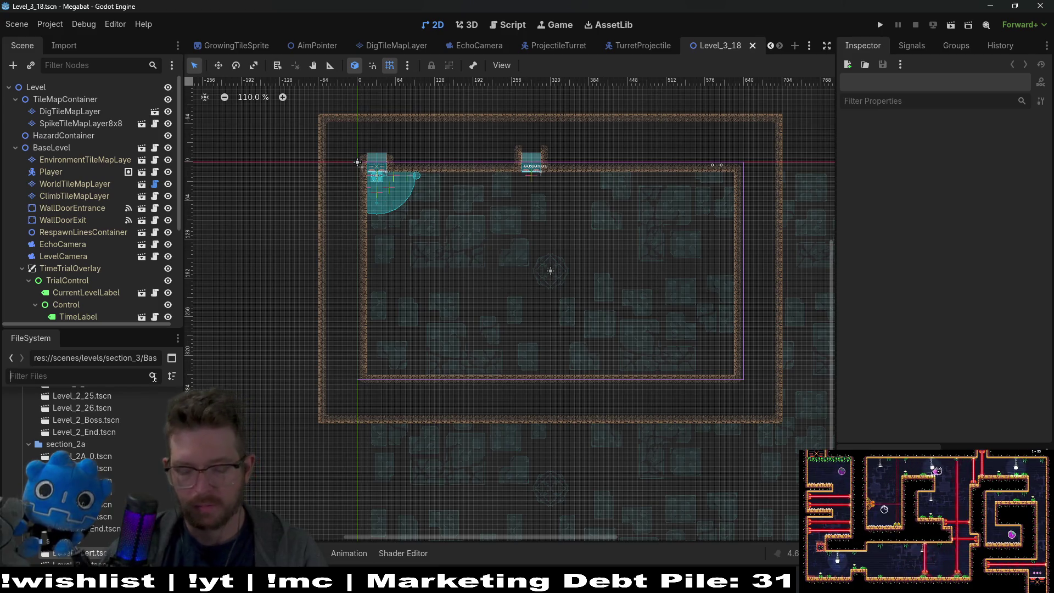
pyautogui.hotkey('shift', 'alt', 'o')
pyautogui.press('Escape')
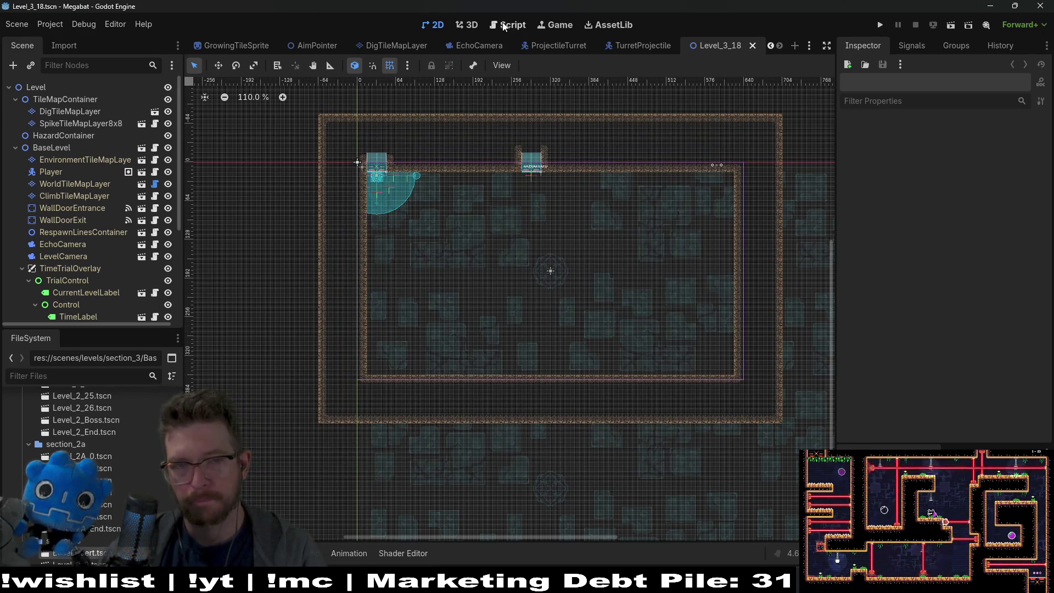
pyautogui.click(508, 25)
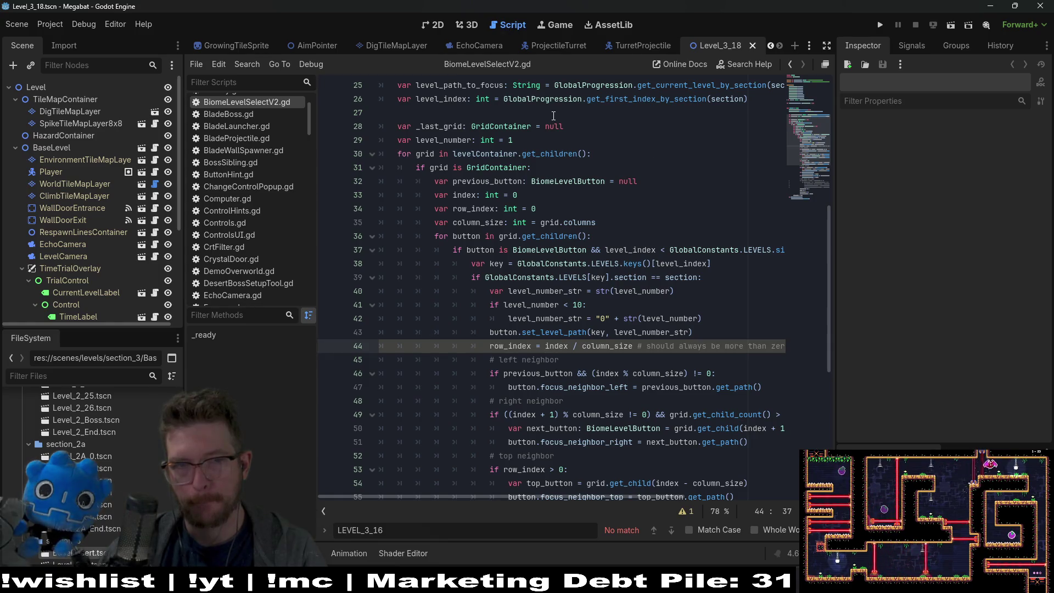
# - Open GlobalConstants.gd and scroll through its Forest 1A and Desert level entries
pyautogui.hotkey('shift', 'alt', 'o')
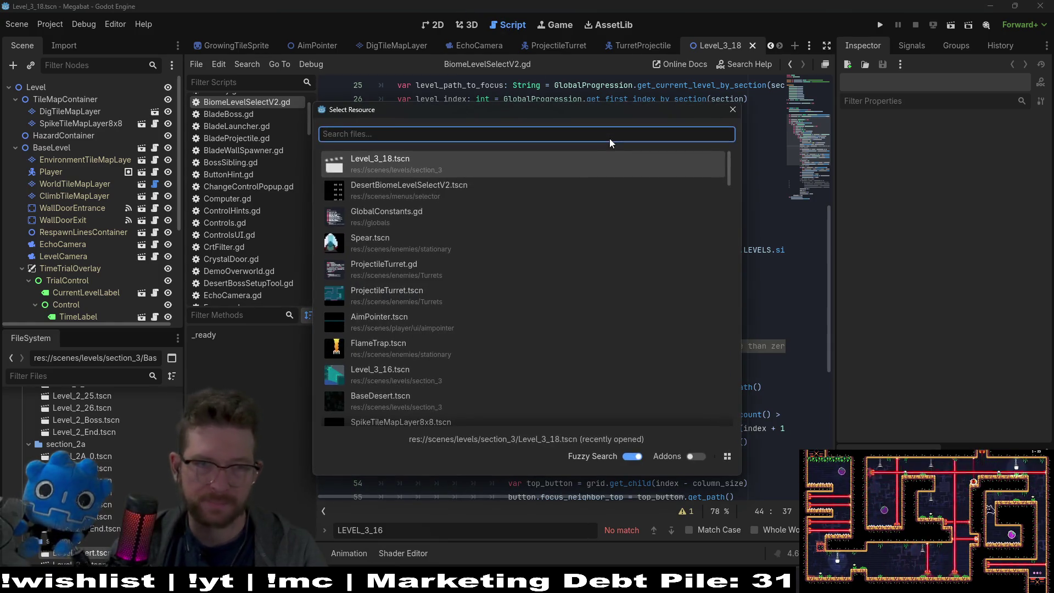
pyautogui.write('globalconst')
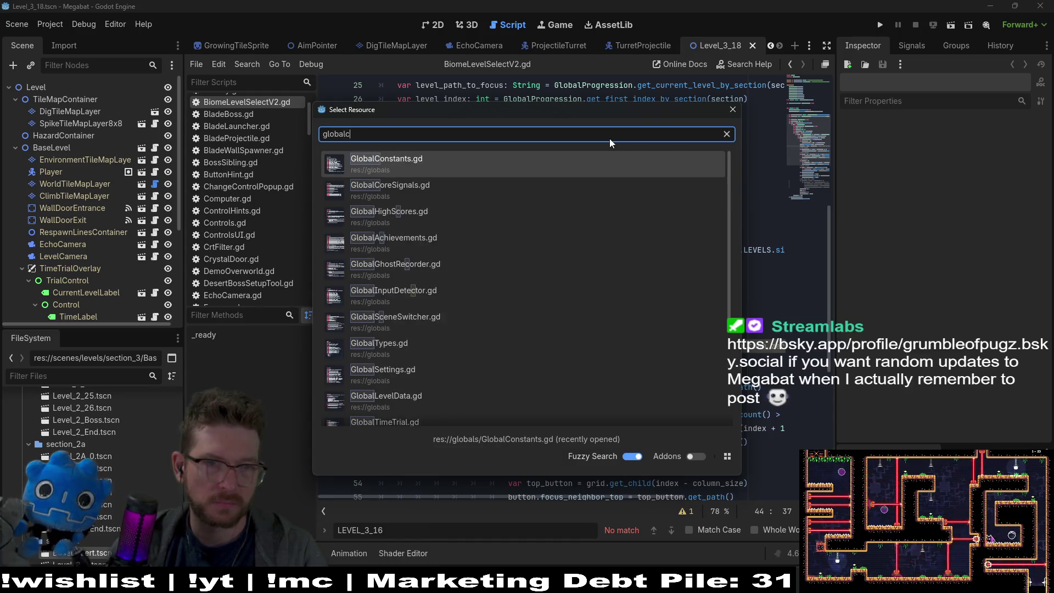
pyautogui.press('Return')
pyautogui.scroll(-6, 588, 312)
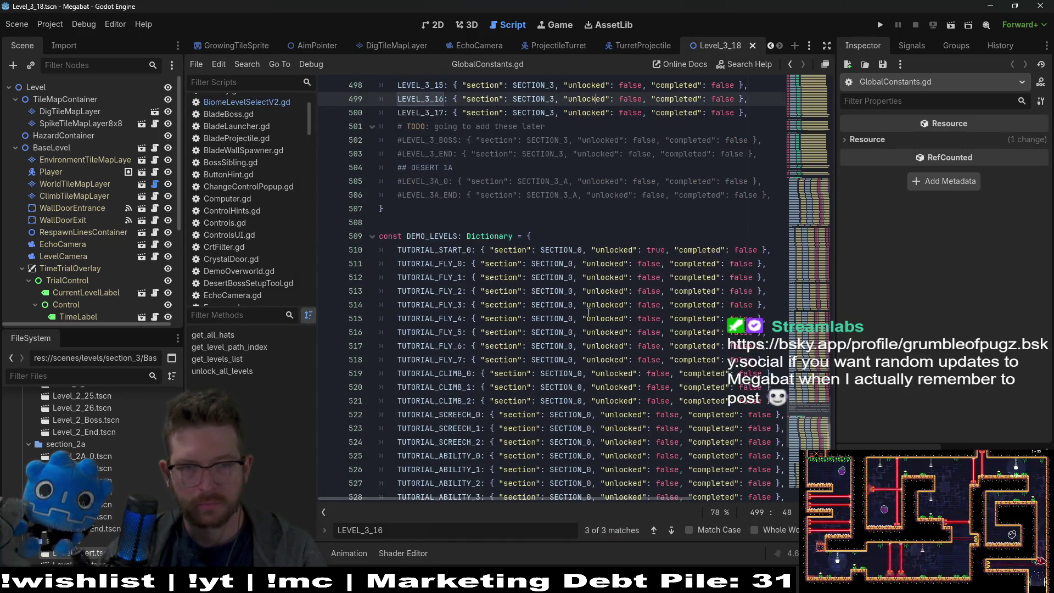
pyautogui.scroll(-5, 589, 312)
pyautogui.scroll(10, 529, 217)
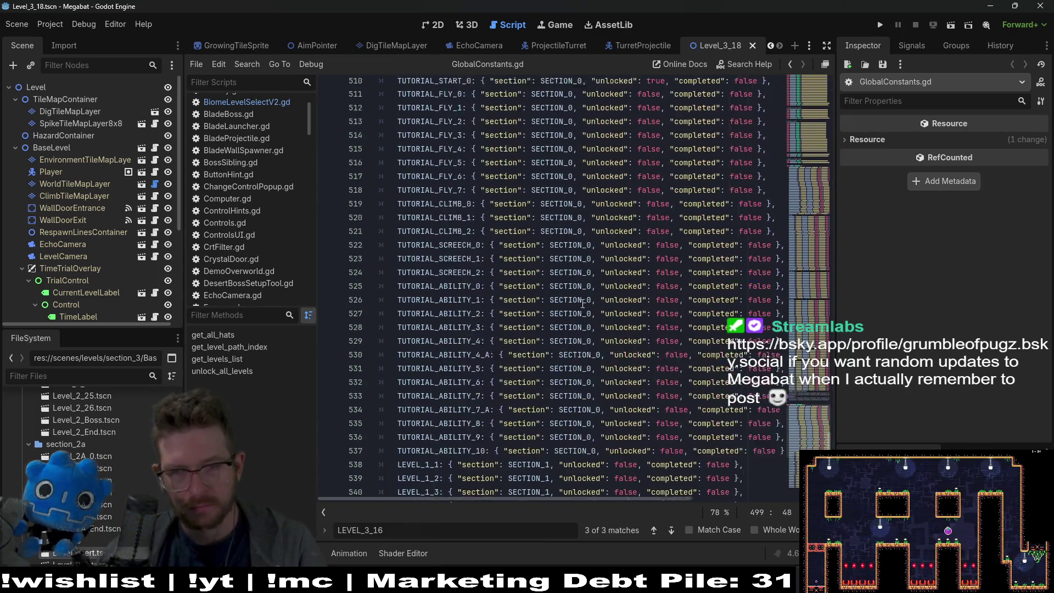
pyautogui.scroll(5, 529, 217)
pyautogui.scroll(5, 478, 295)
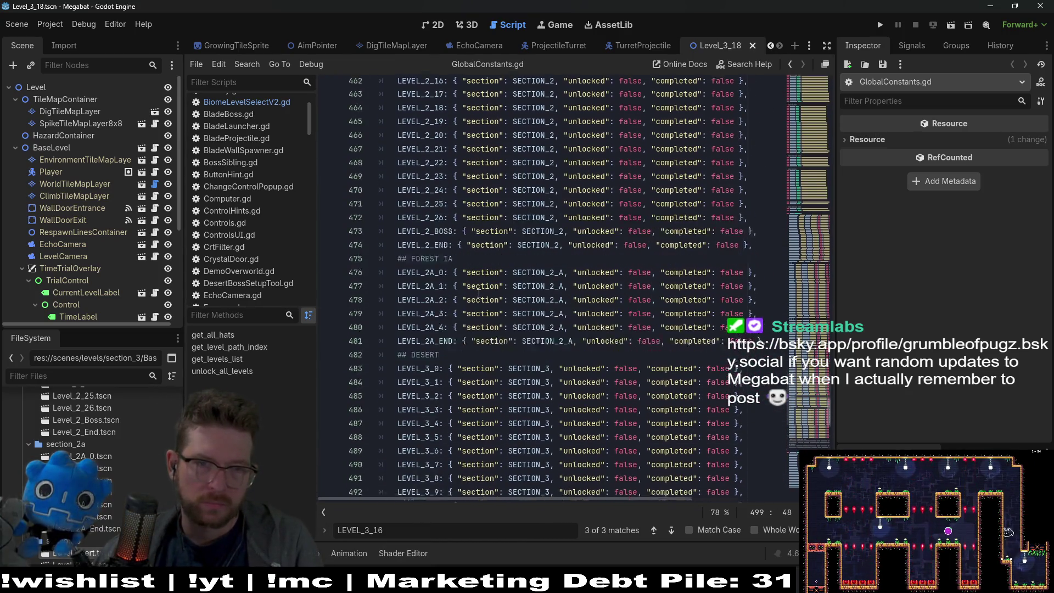
pyautogui.scroll(-2, 478, 295)
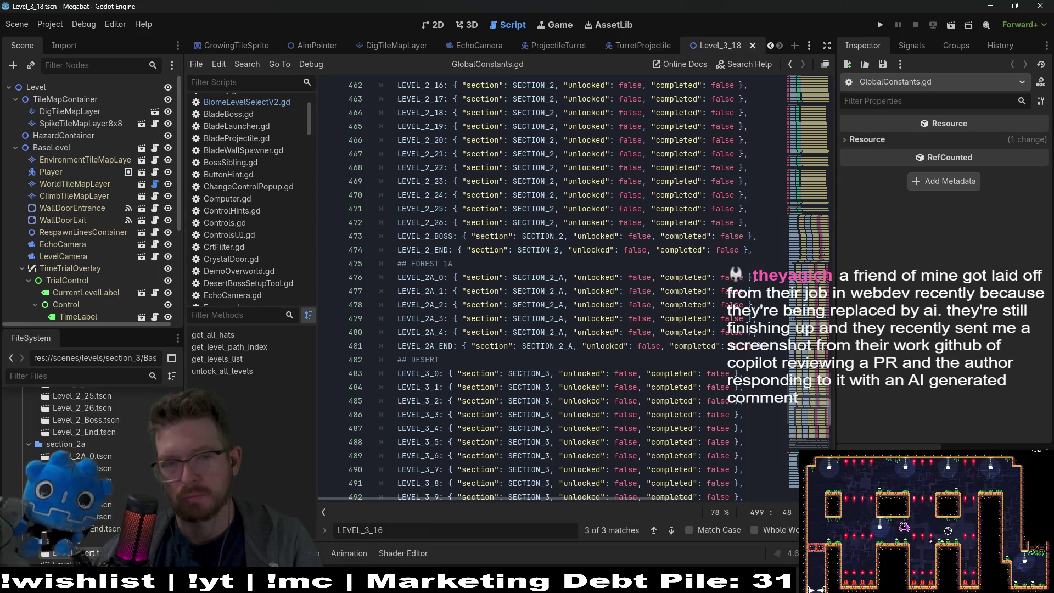
pyautogui.moveTo(650, 579)
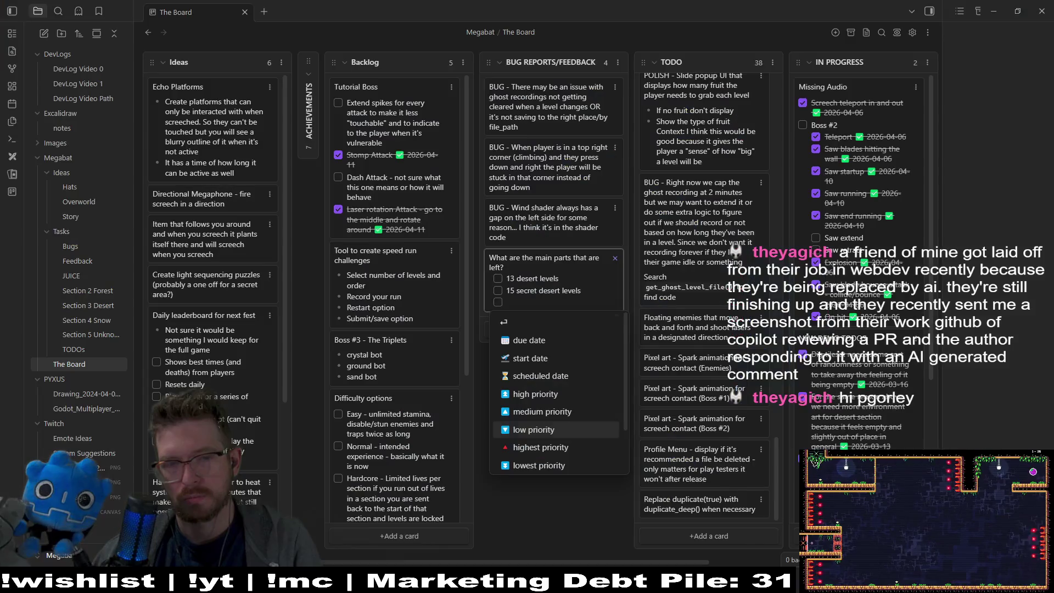
# - Add a '9 secret forest levels' checklist item and start a 'Boss #3' item beneath it
pyautogui.click(697, 580)
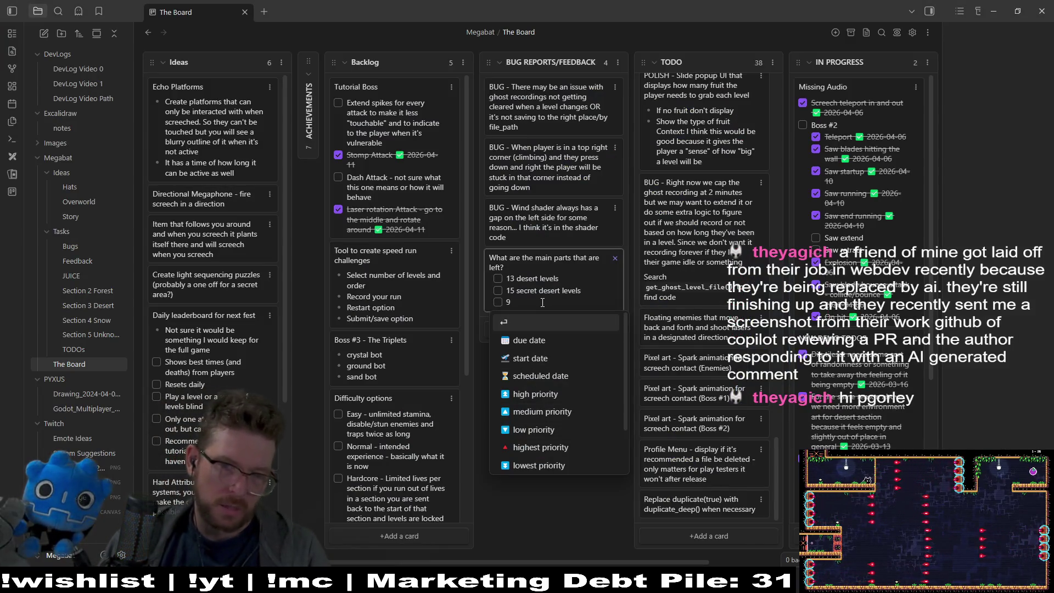
pyautogui.write('9 s')
pyautogui.write('ercret fo')
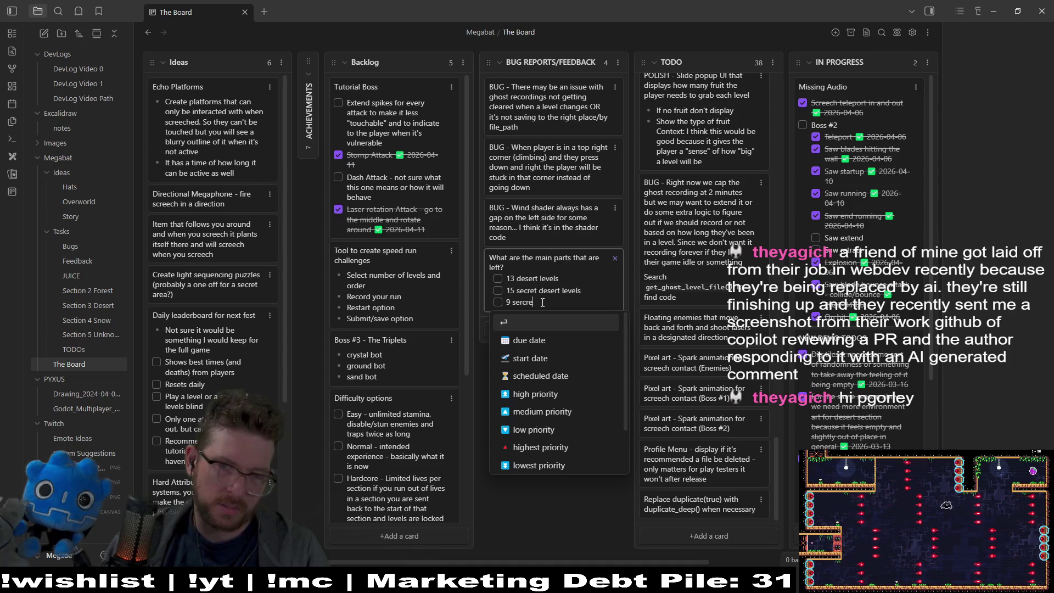
pyautogui.press('BackSpace')
pyautogui.press('BackSpace')
pyautogui.press('BackSpace')
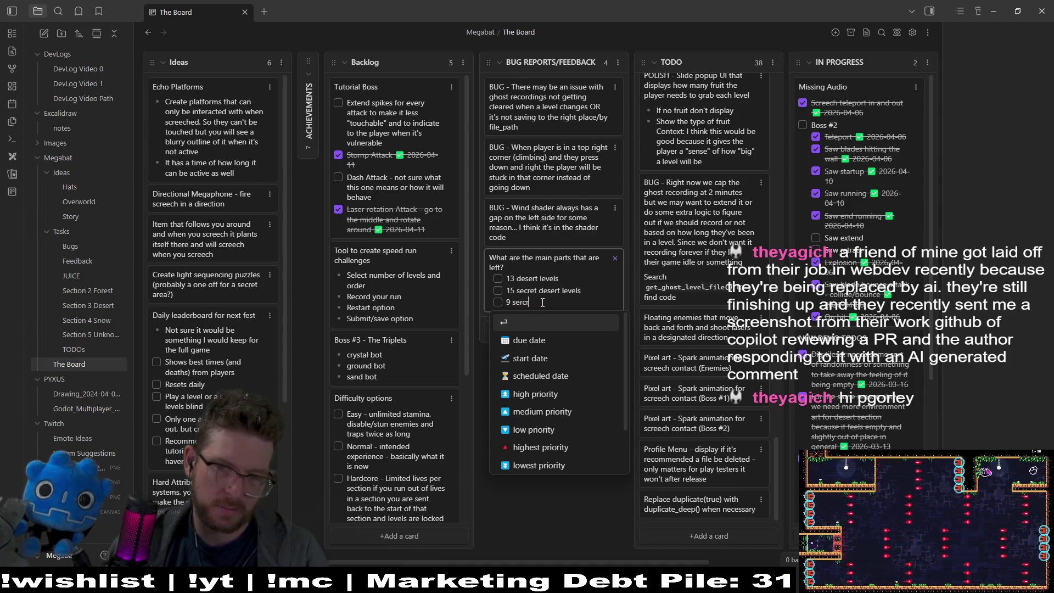
pyautogui.write('cret fore')
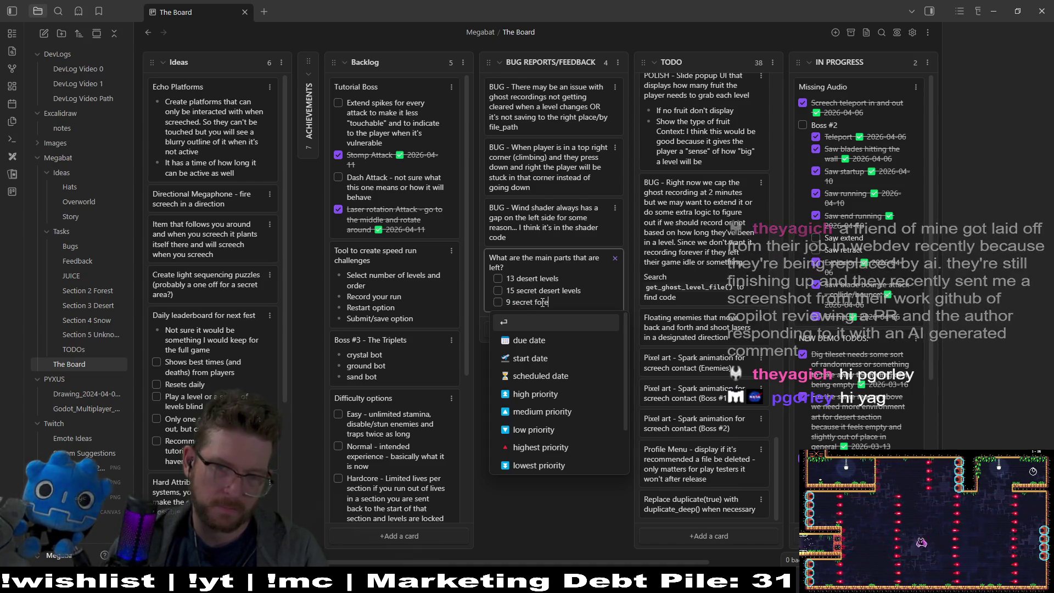
pyautogui.write('st levels')
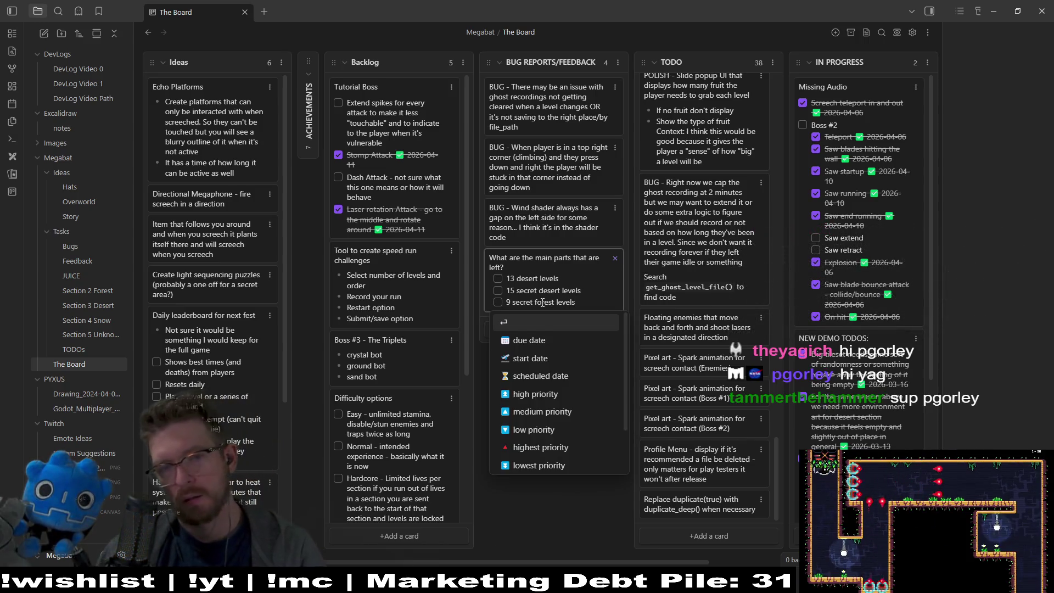
pyautogui.press('Return')
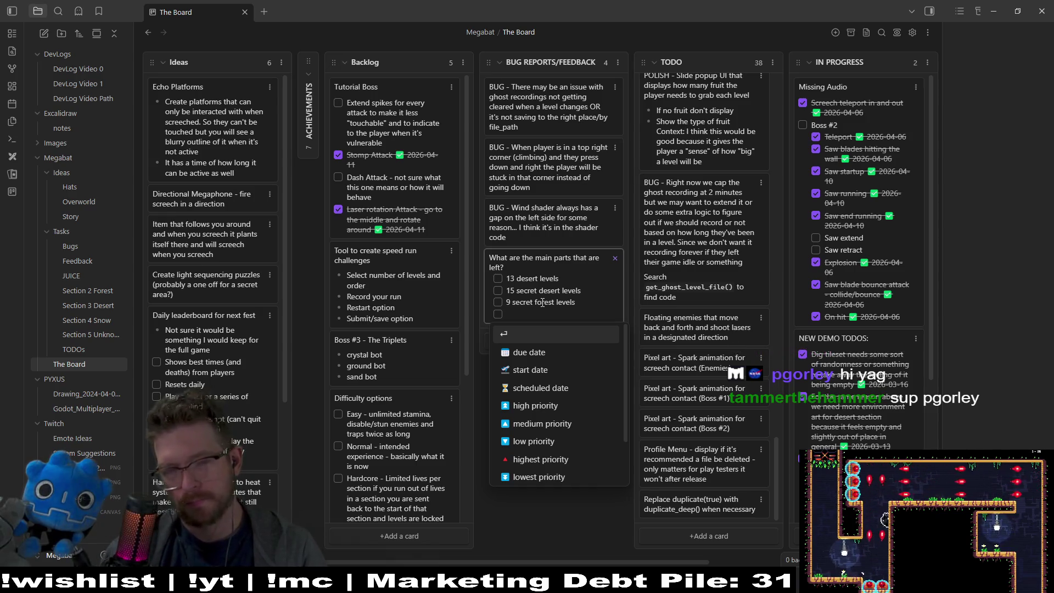
pyautogui.write('Bos')
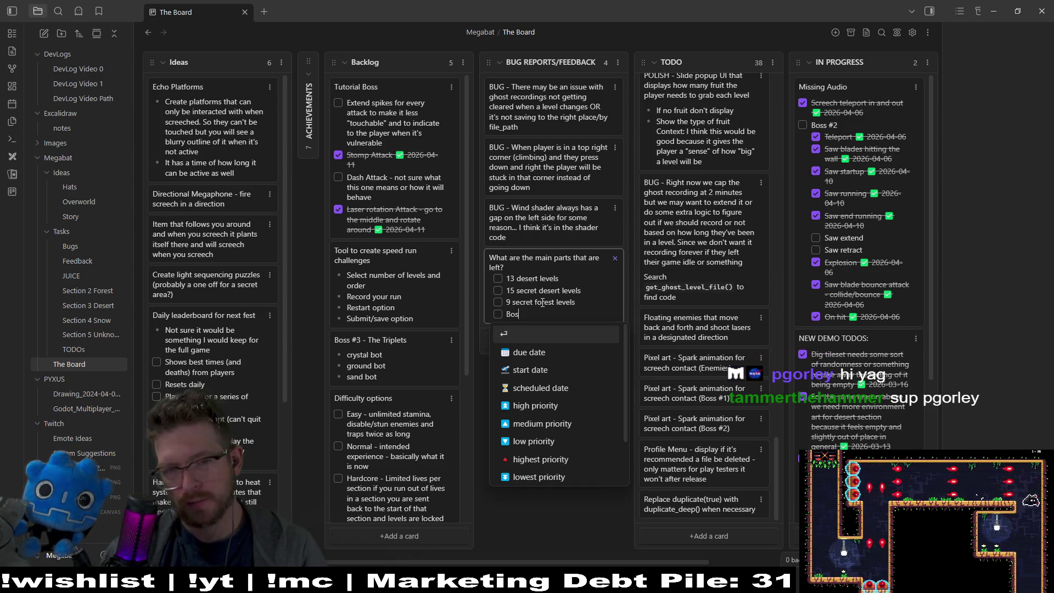
pyautogui.write('s #3')
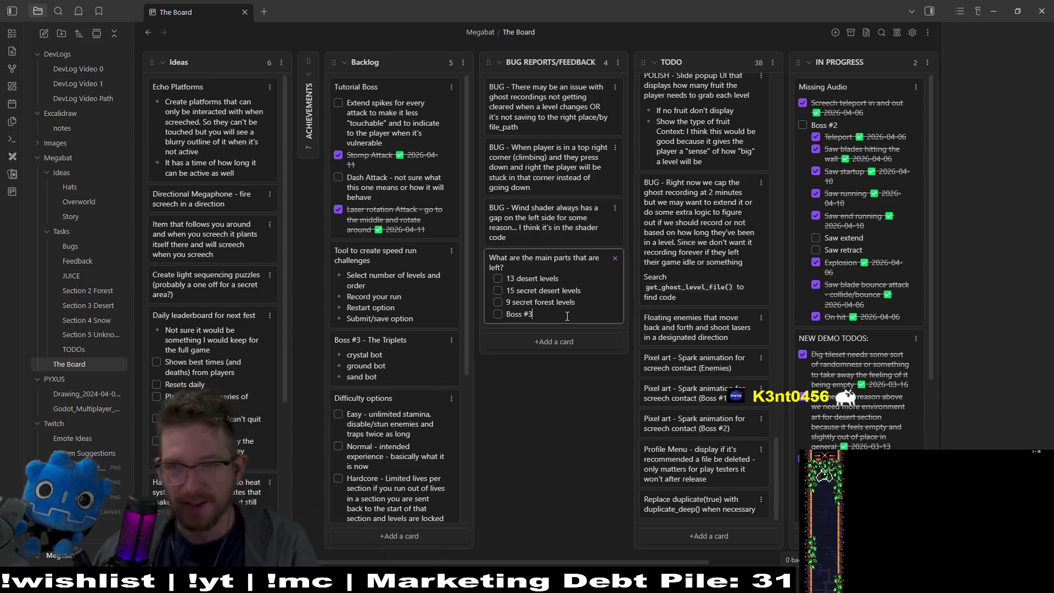
# - Commit the card ending with Boss #3, then run the Megabat project from Godot with F5
pyautogui.press('Return')
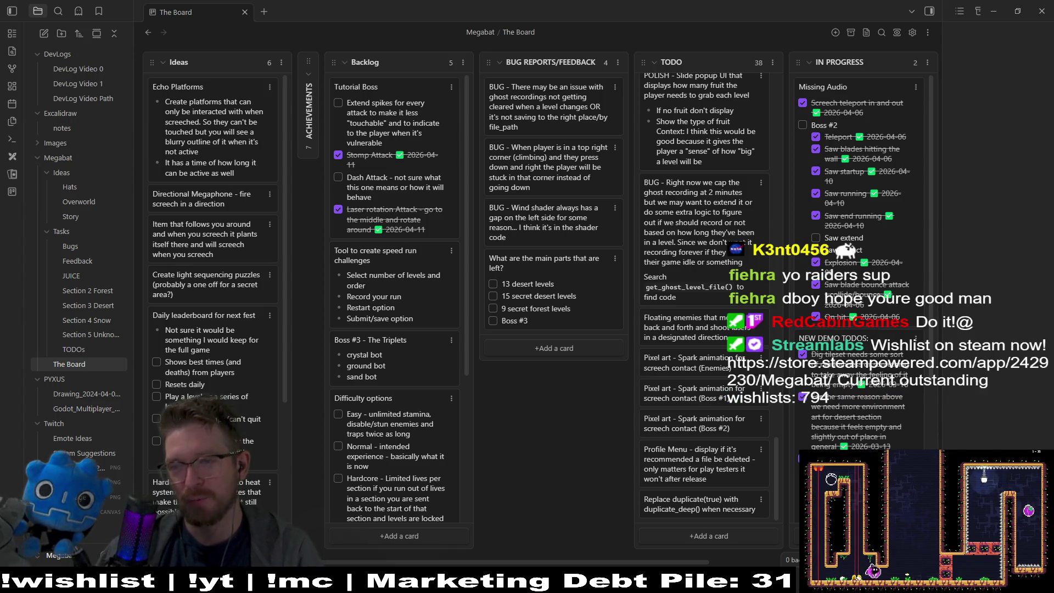
pyautogui.hotkey('alt', 'Tab')
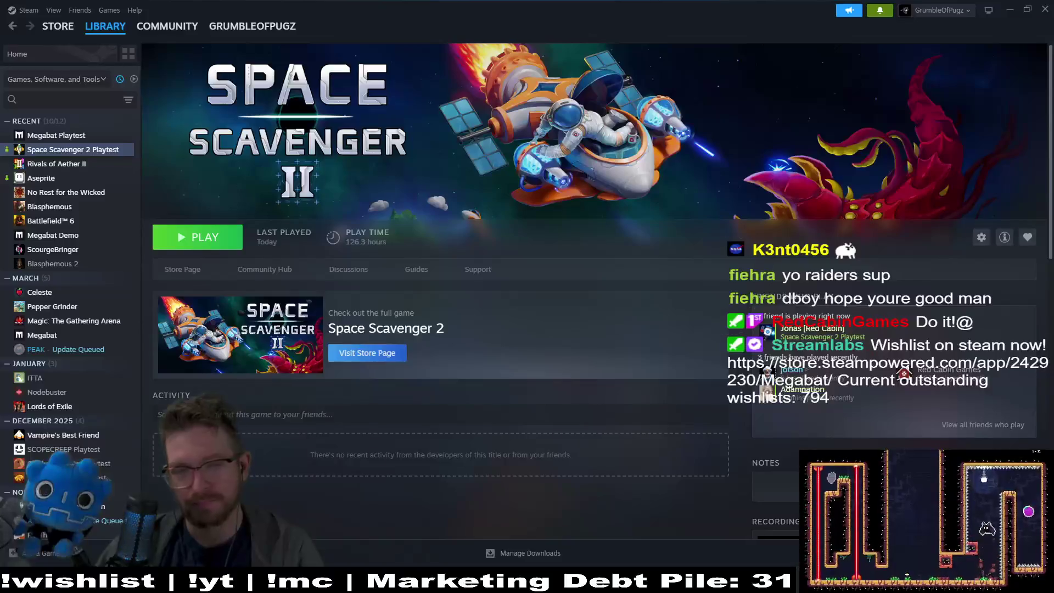
pyautogui.press('F5')
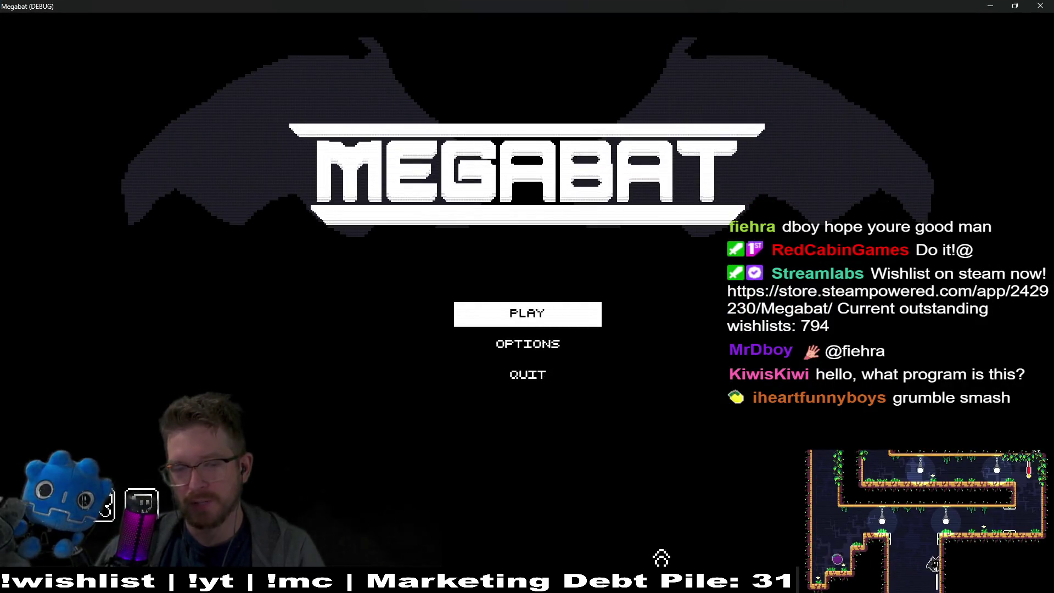
# - Switch from the Megabat title menu back to Obsidian's The Board
pyautogui.hotkey('alt', 'Tab')
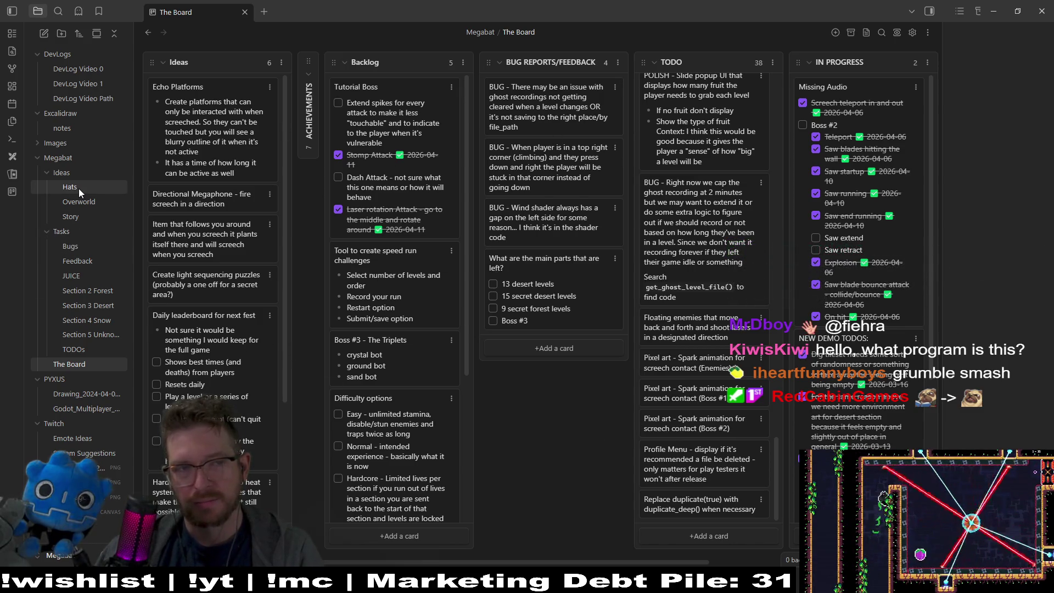
# - Browse the notes, PYXUS drawing, Snow and Forest section notes, then choose PLAY in Megabat
pyautogui.click(91, 336)
pyautogui.click(73, 130)
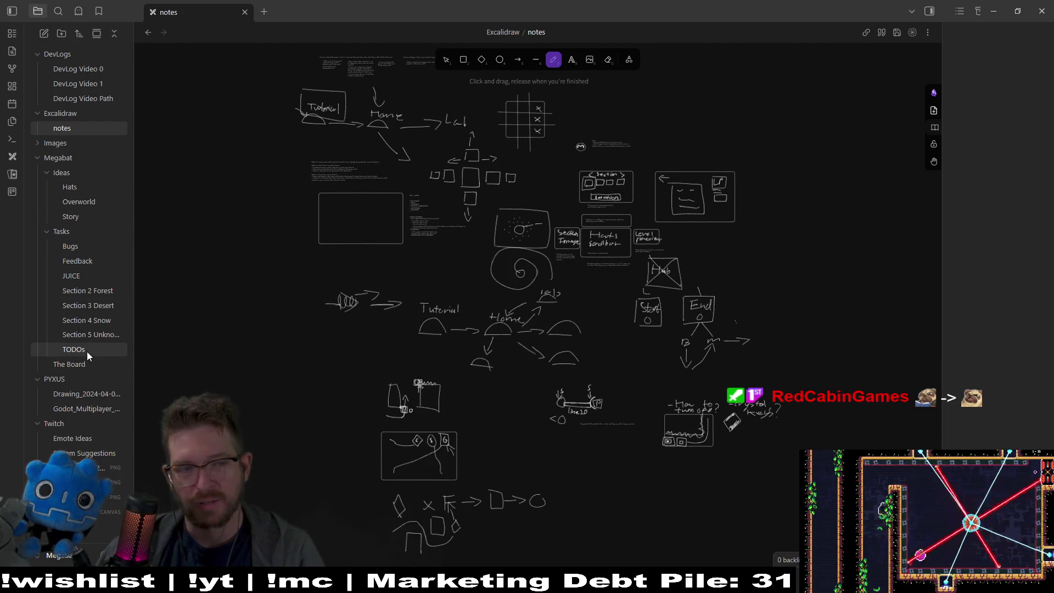
pyautogui.click(84, 398)
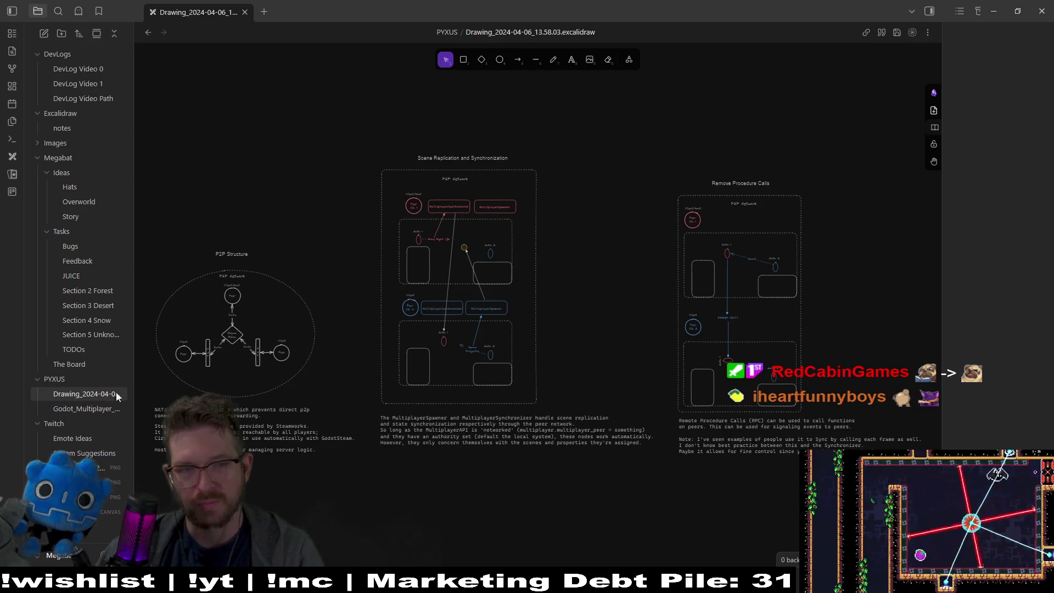
pyautogui.click(74, 321)
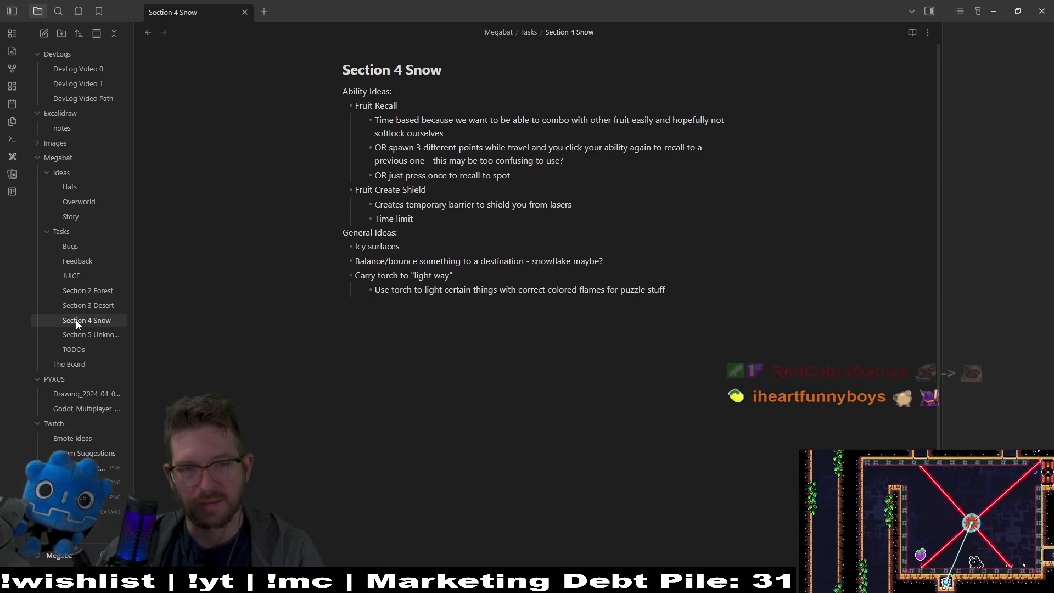
pyautogui.click(80, 291)
pyautogui.click(80, 367)
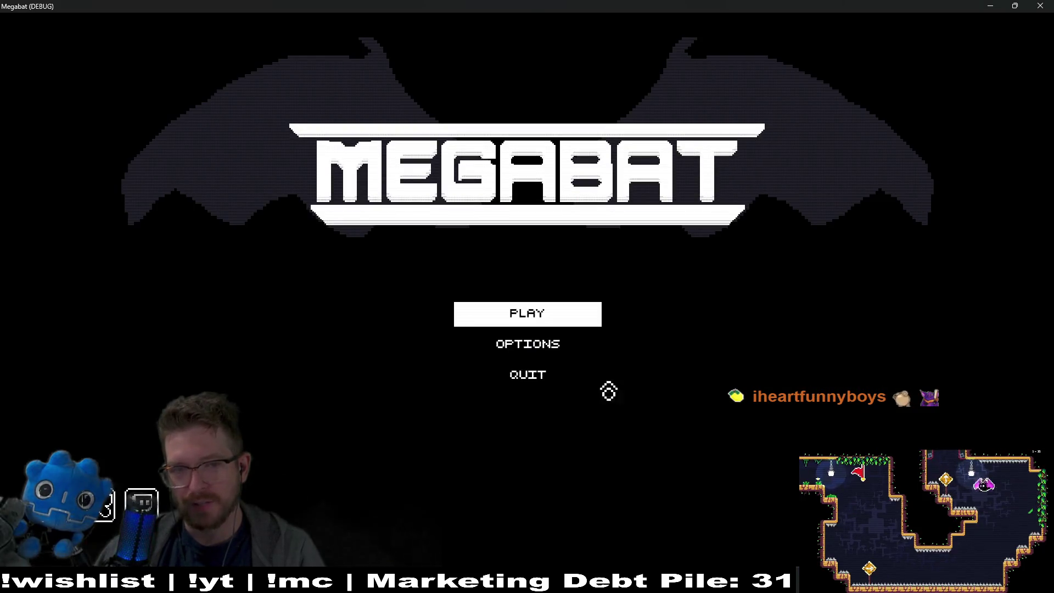
pyautogui.click(543, 319)
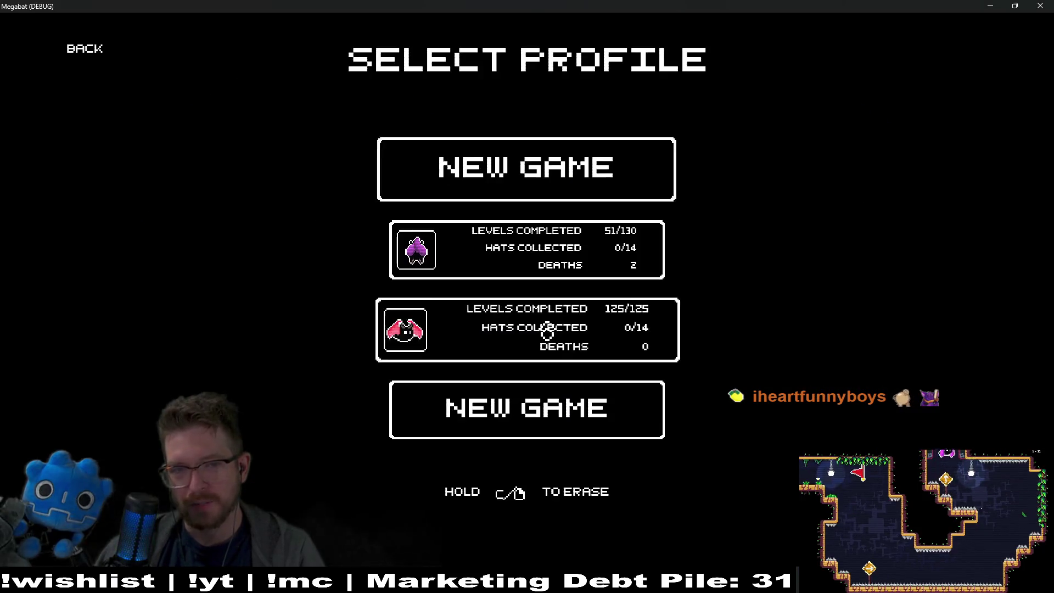
# - Pick the first save profile, enter the forest area and start level 1-23
pyautogui.click(500, 261)
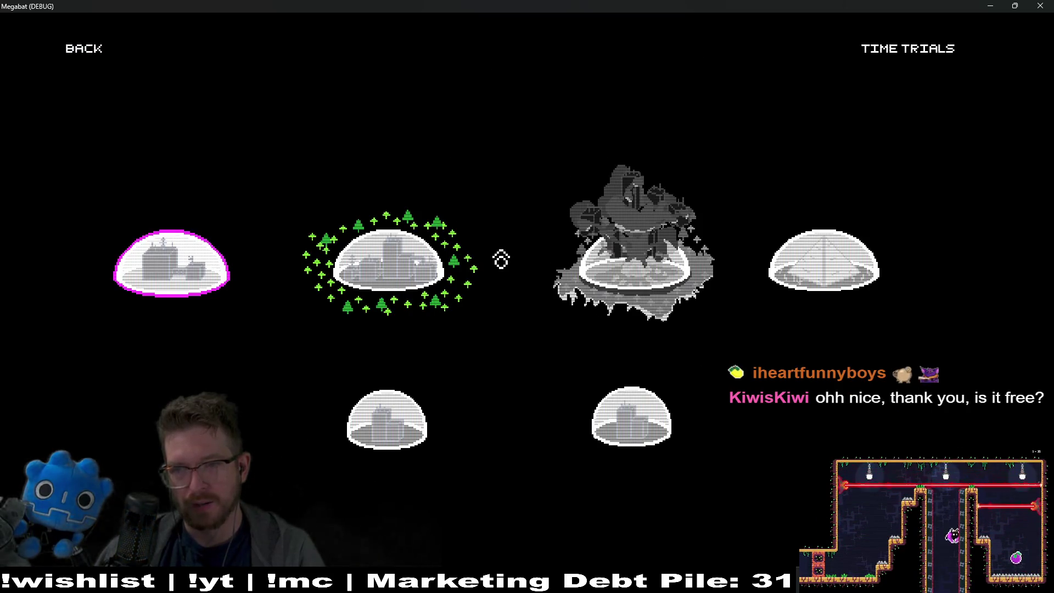
pyautogui.press('Right')
pyautogui.press('Return')
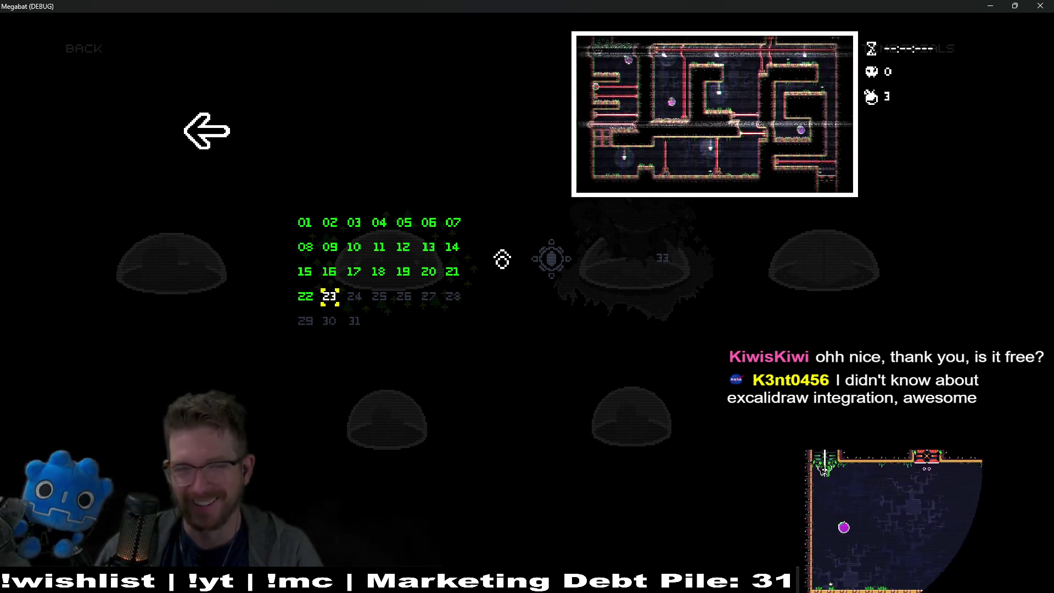
pyautogui.press('Return')
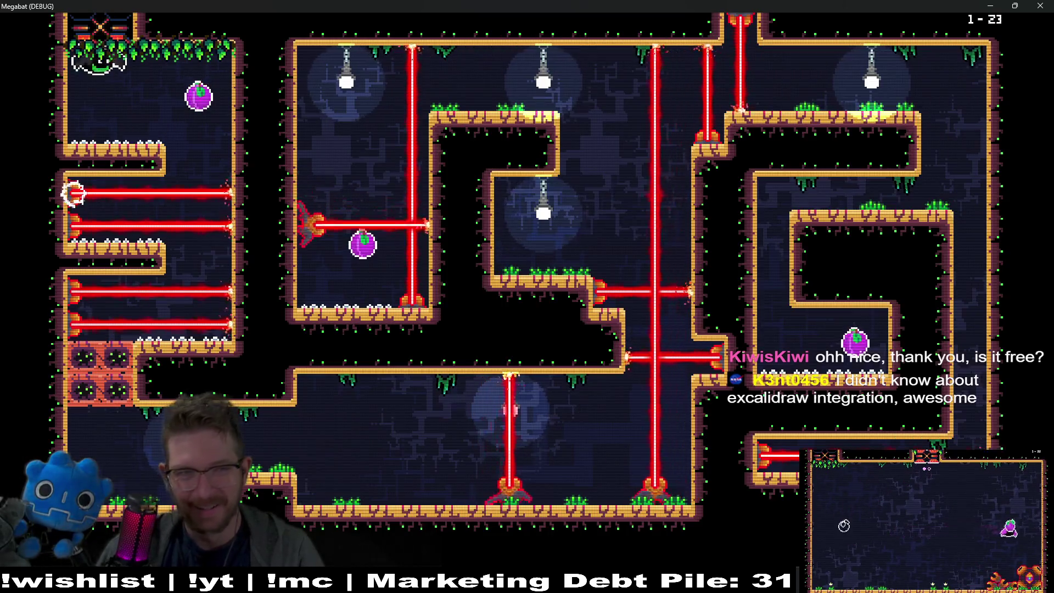
# - Fly the bat past the lasers via the lower corridor into the upper-left room to grab the plum
pyautogui.press('Right')
pyautogui.press('Down')
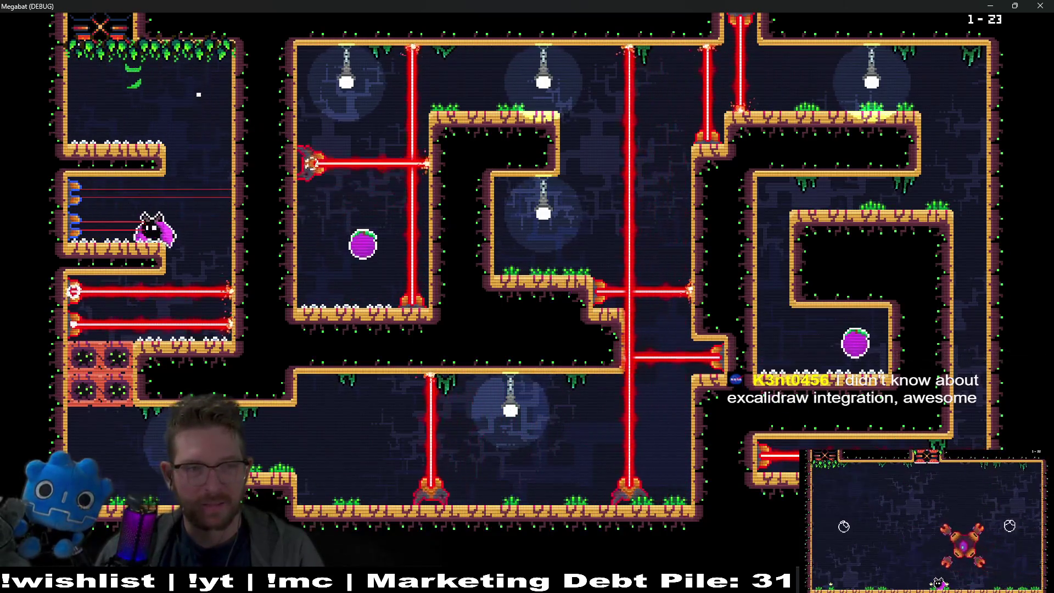
pyautogui.press('Down')
pyautogui.press('Right')
pyautogui.press('Right')
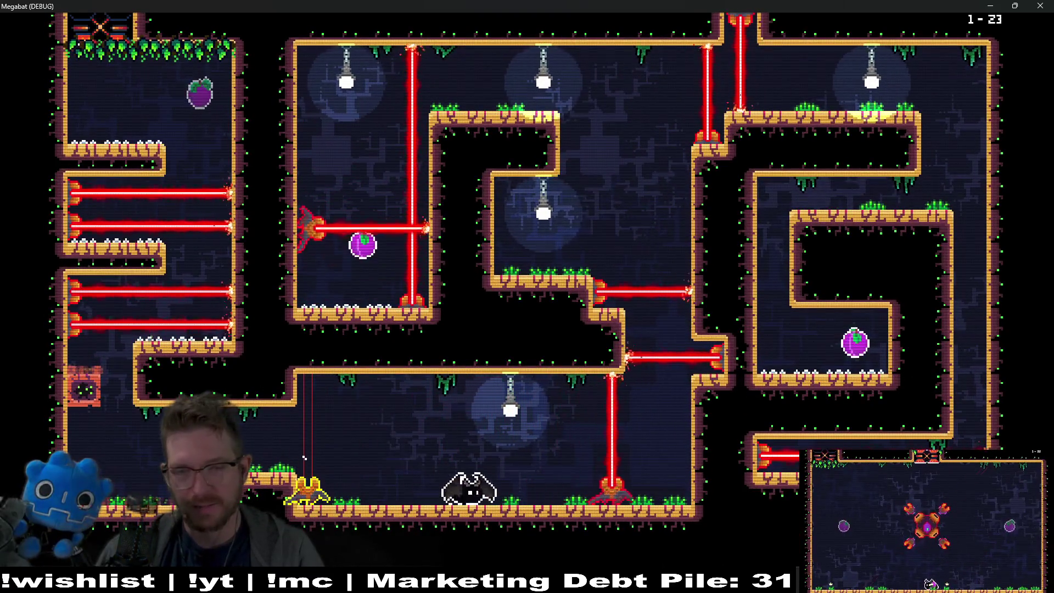
pyautogui.press('Up')
pyautogui.press('Left')
pyautogui.press('Up')
pyautogui.press('Left')
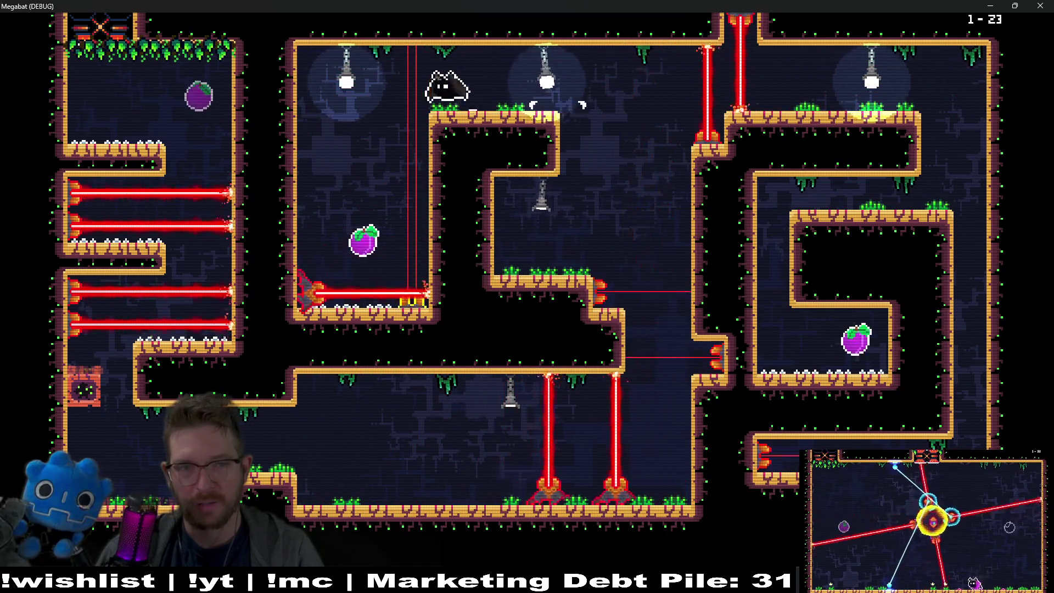
pyautogui.press('Down')
pyautogui.press('Up')
pyautogui.press('Right')
pyautogui.press('Down')
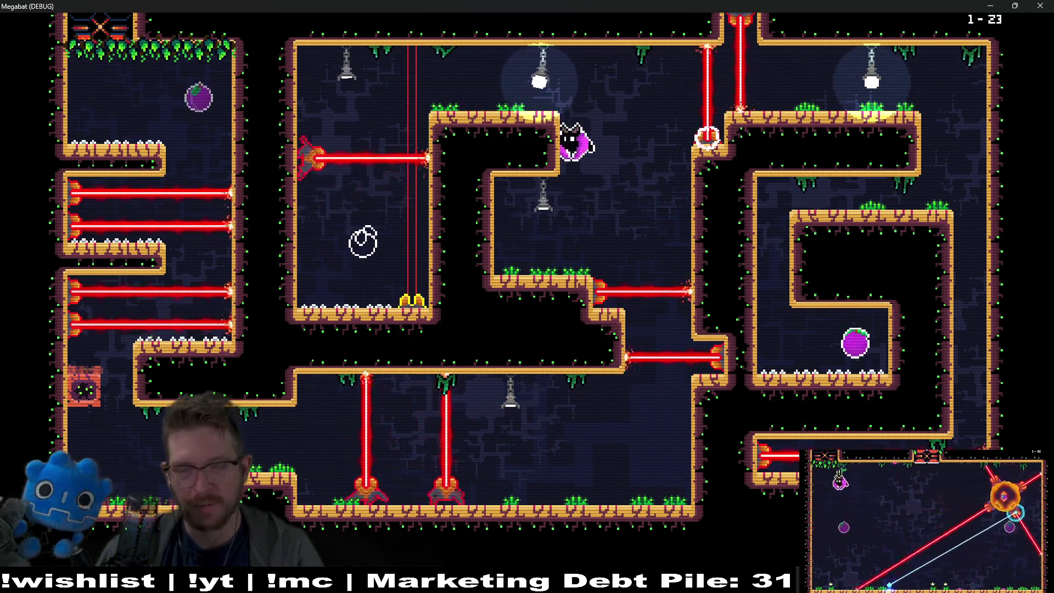
# - Steer back through the corridors and descend the far-right shaft to finish level 1-23
pyautogui.press('Left')
pyautogui.press('Right')
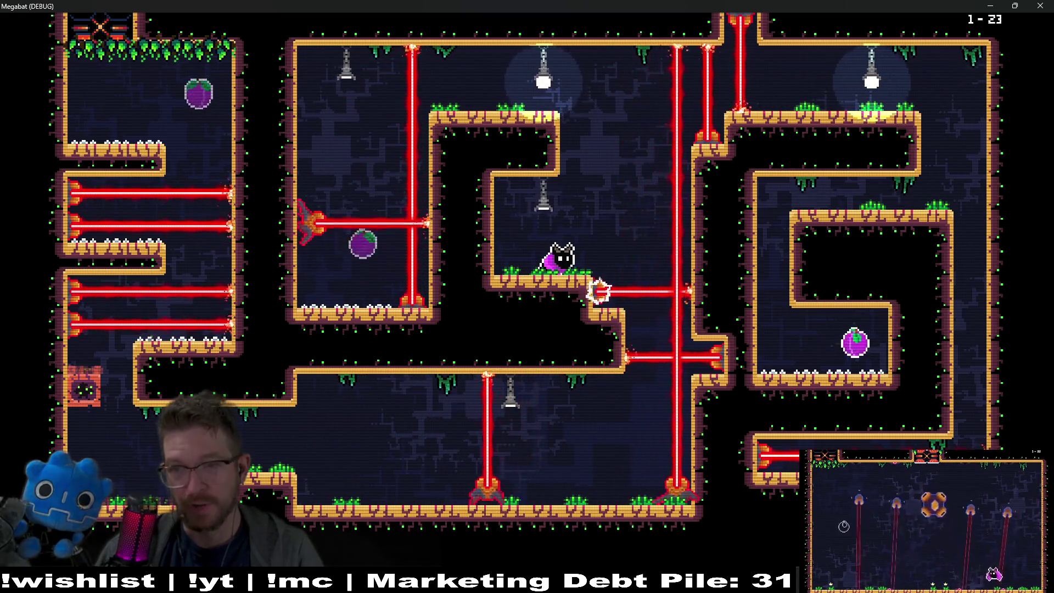
pyautogui.press('Right')
pyautogui.press('Up')
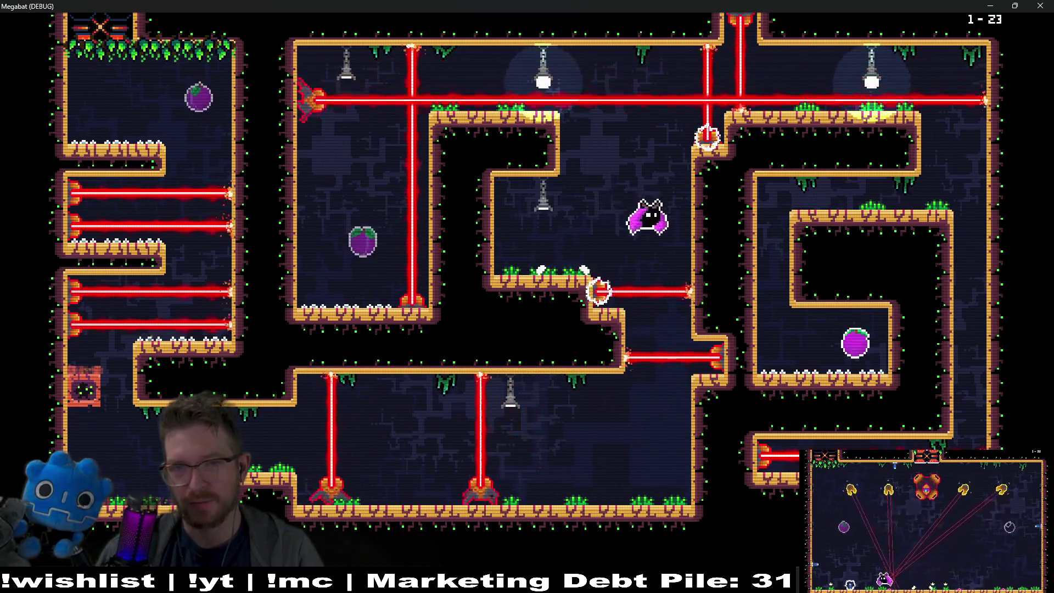
pyautogui.press('Down')
pyautogui.press('Left')
pyautogui.press('Down')
pyautogui.press('Right')
pyautogui.press('Left')
pyautogui.press('Up')
pyautogui.press('Right')
pyautogui.press('Down')
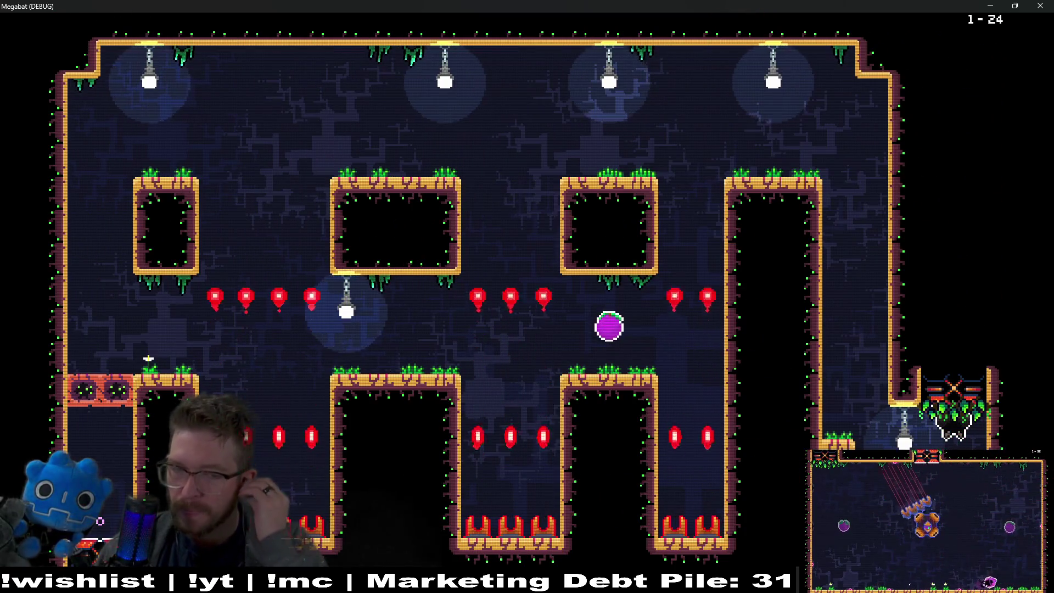
# - Fly the bat up onto the platform, then pause and open Level Select
pyautogui.press('Left')
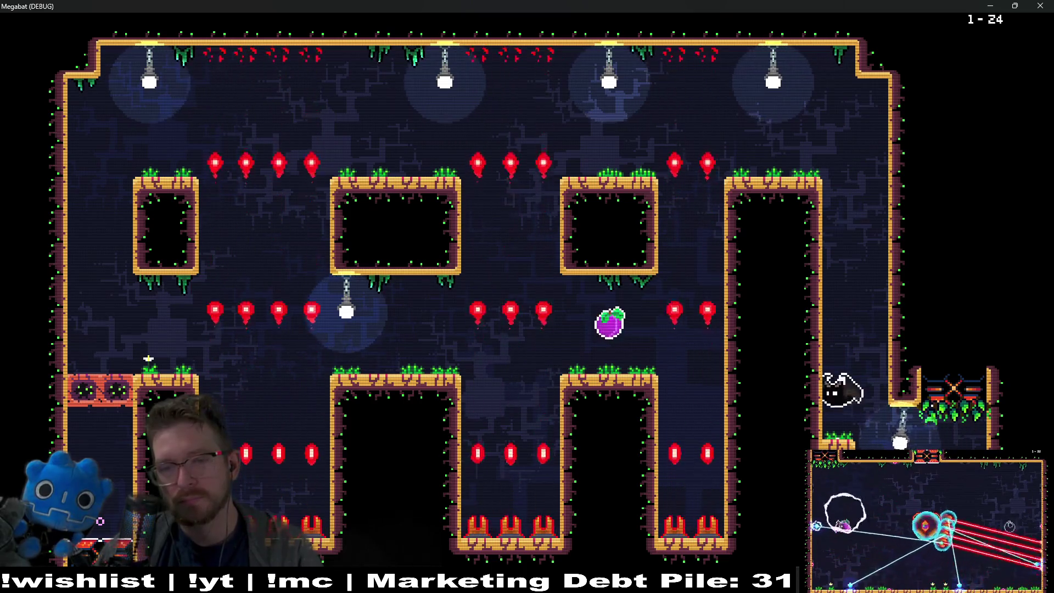
pyautogui.press('Up')
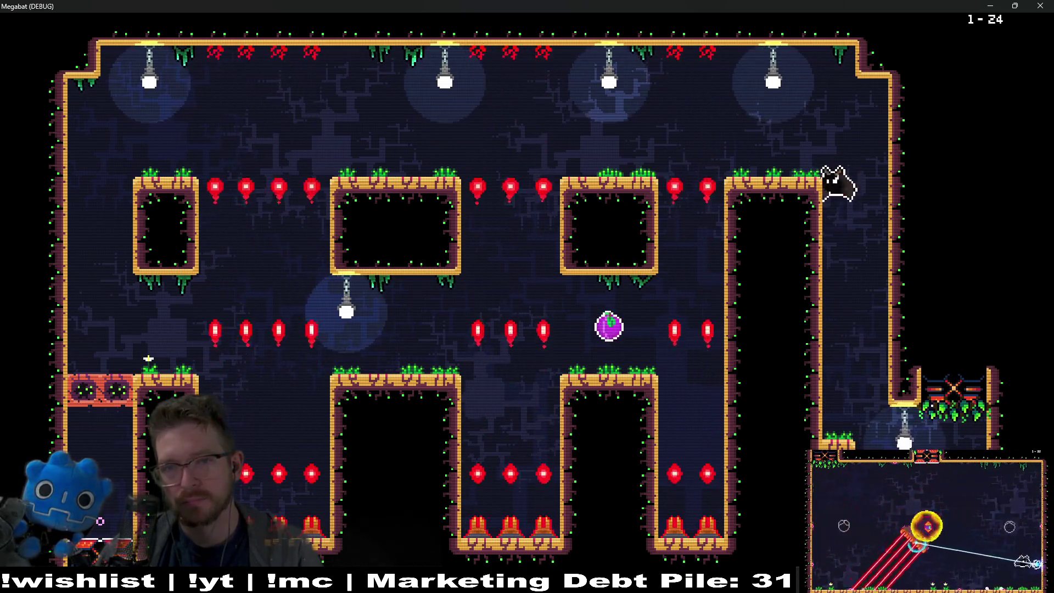
pyautogui.press('Left')
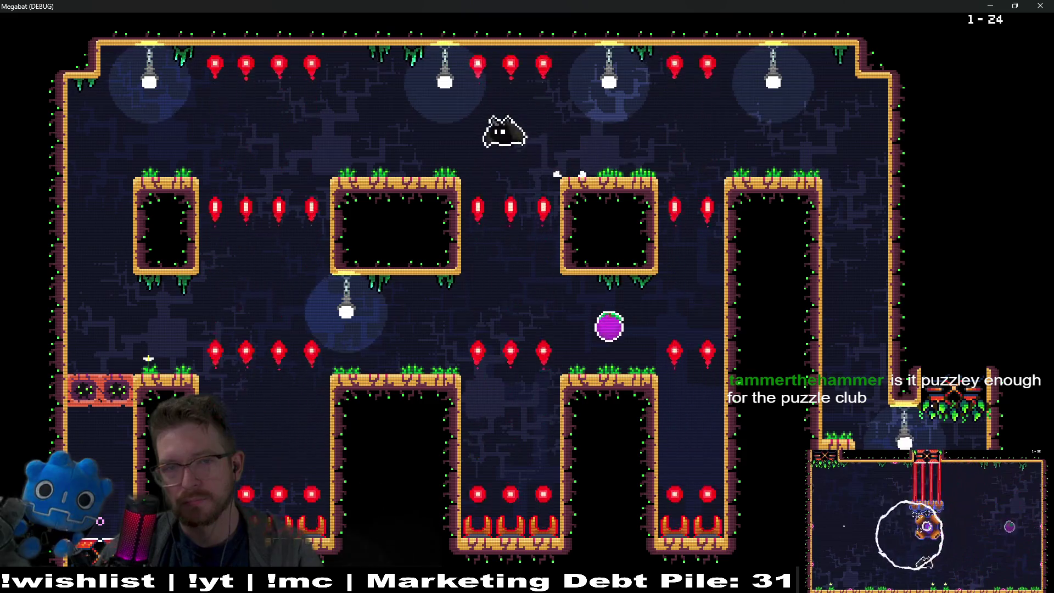
pyautogui.press('Escape')
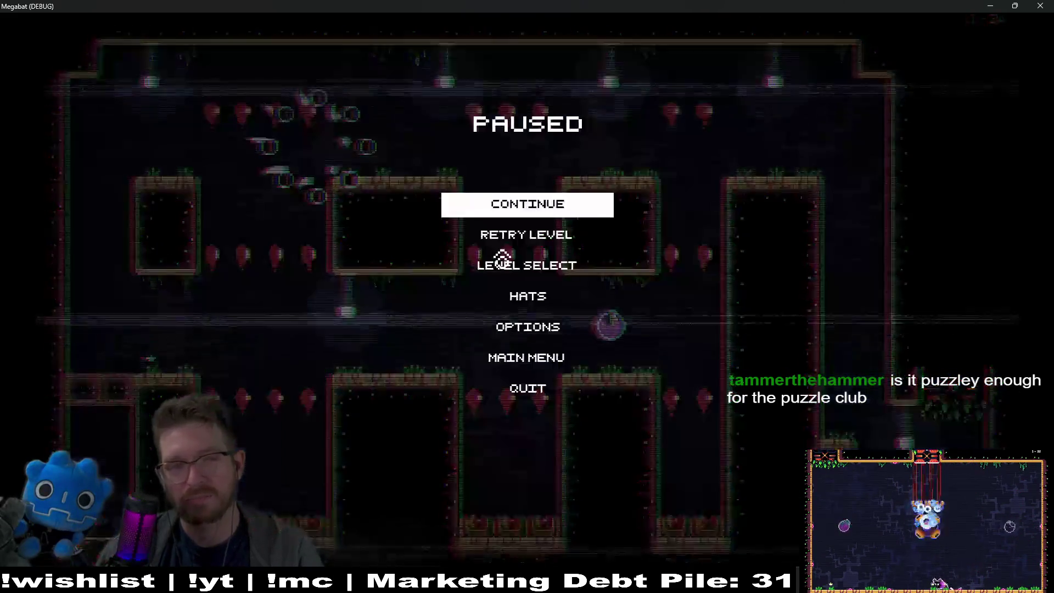
pyautogui.press('Down')
pyautogui.click(502, 259)
# - Browse the forest levels and the world selection, backing out to the profile screen
pyautogui.press('Right')
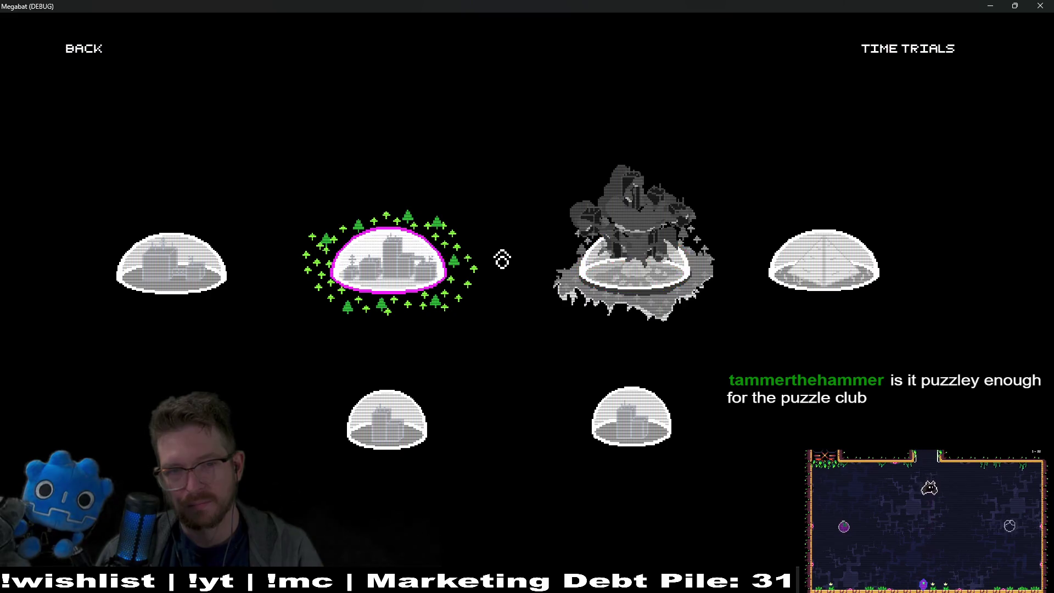
pyautogui.press('Return')
pyautogui.press('Up')
pyautogui.press('Left')
pyautogui.press('Down')
pyautogui.press('Left')
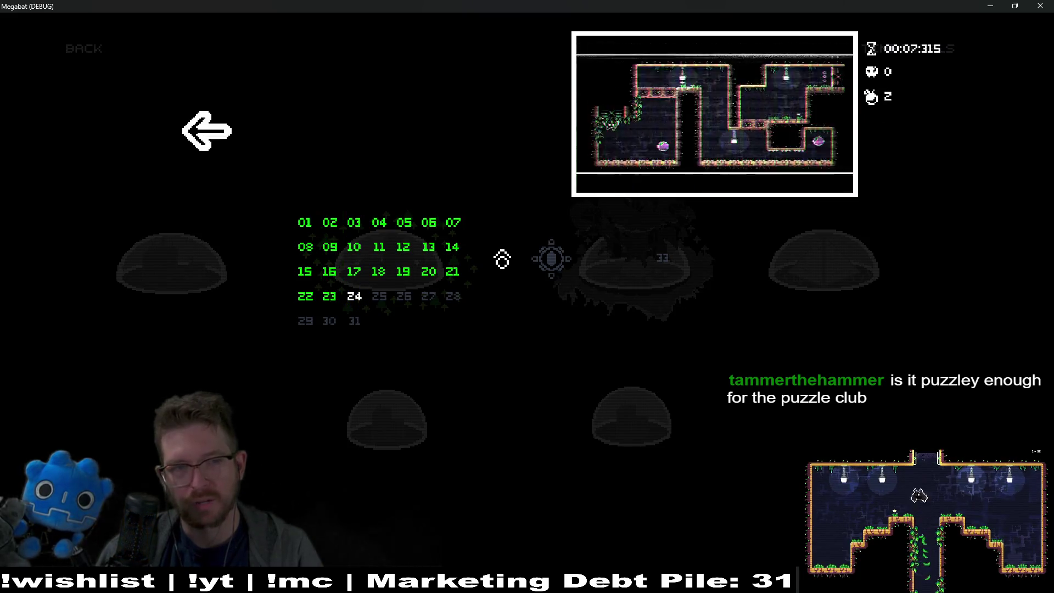
pyautogui.press('Escape')
pyautogui.press('Left')
pyautogui.press('Right')
pyautogui.press('Up')
pyautogui.press('Down')
pyautogui.press('Left')
pyautogui.press('Left')
pyautogui.press('Left')
pyautogui.press('Up')
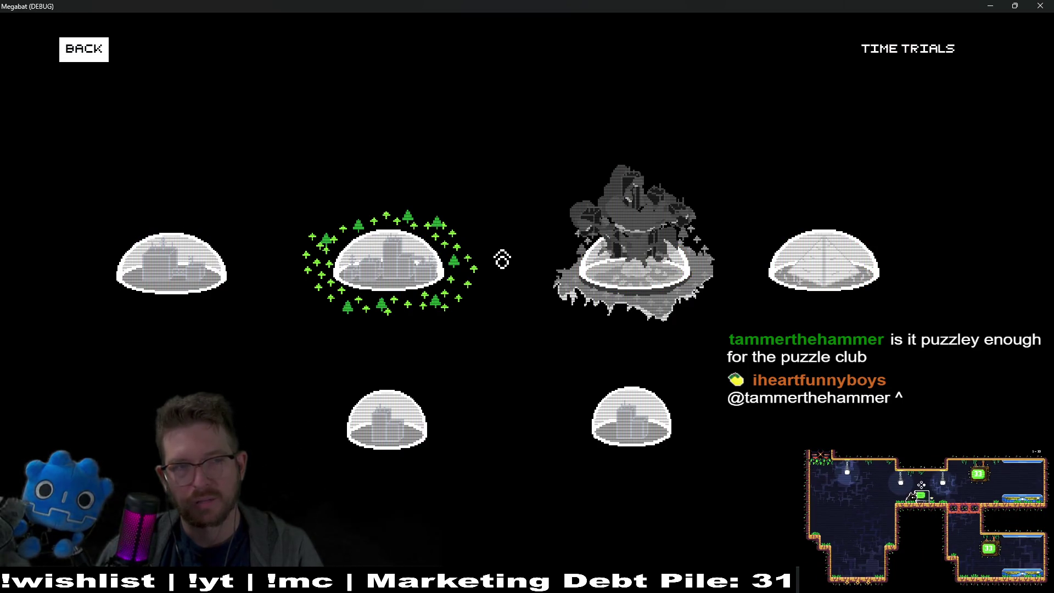
pyautogui.press('Return')
# - Open the forest world's level grid and launch level 2-28
pyautogui.press('Return')
pyautogui.press('Right')
pyautogui.press('Right')
pyautogui.press('Down')
pyautogui.press('Up')
pyautogui.press('Return')
pyautogui.press('Down')
pyautogui.press('Right')
pyautogui.press('Right')
pyautogui.press('Right')
pyautogui.press('Right')
pyautogui.press('Right')
pyautogui.press('Right')
pyautogui.press('Right')
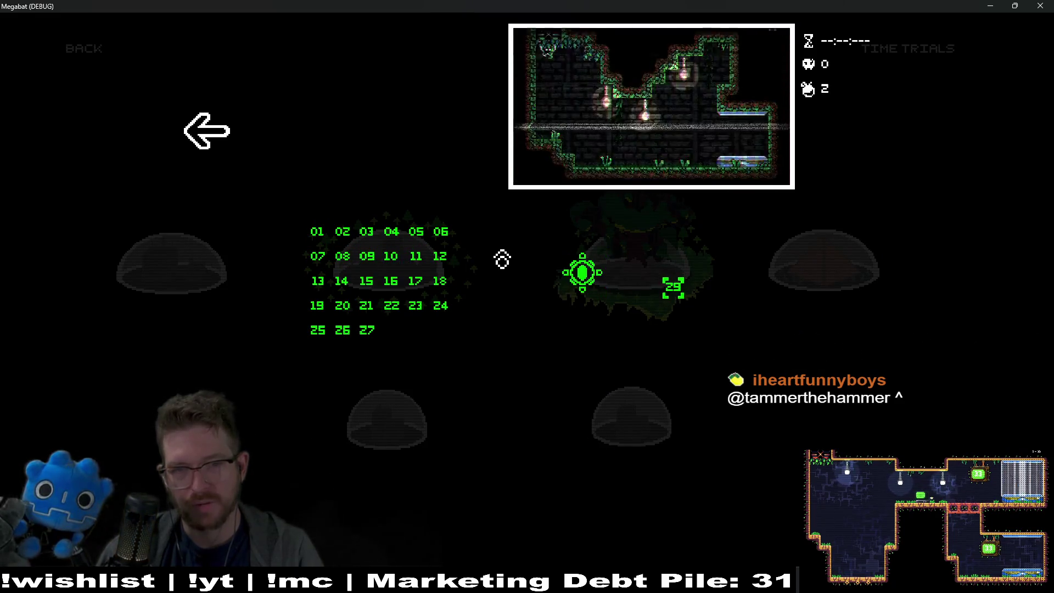
pyautogui.press('Left')
pyautogui.press('Return')
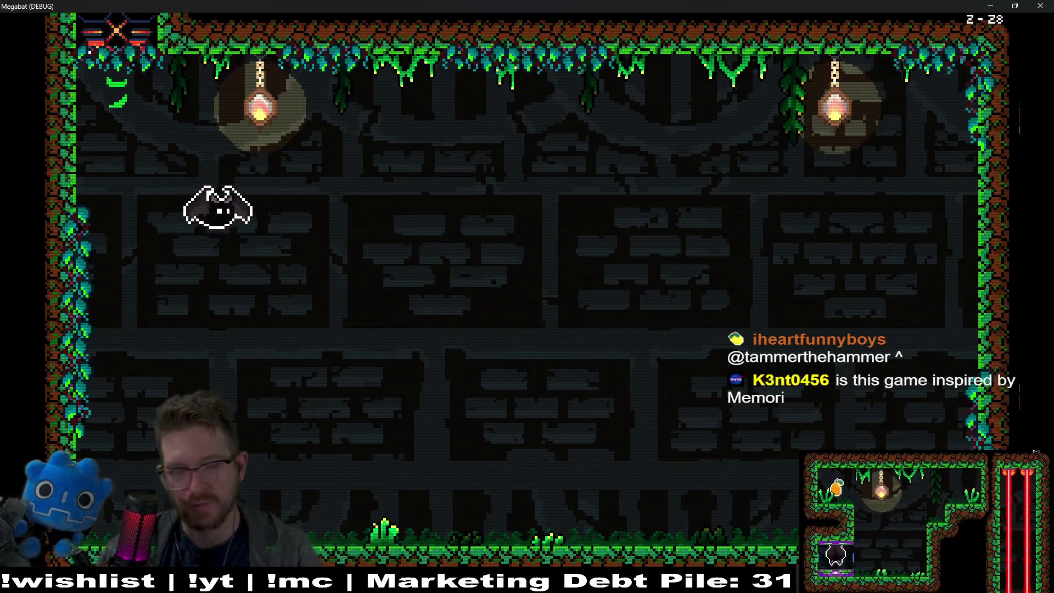
# - Move the bat back and forth along the floor of level 2-28, dodging the saw blades
pyautogui.press('Right')
pyautogui.press('Left')
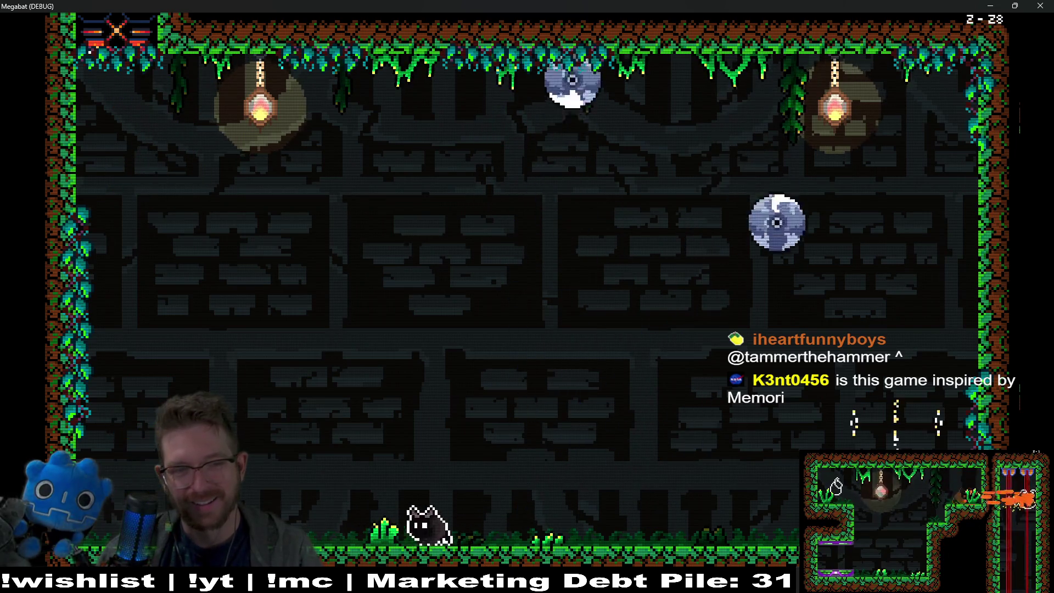
pyautogui.press('Right')
pyautogui.press('Right')
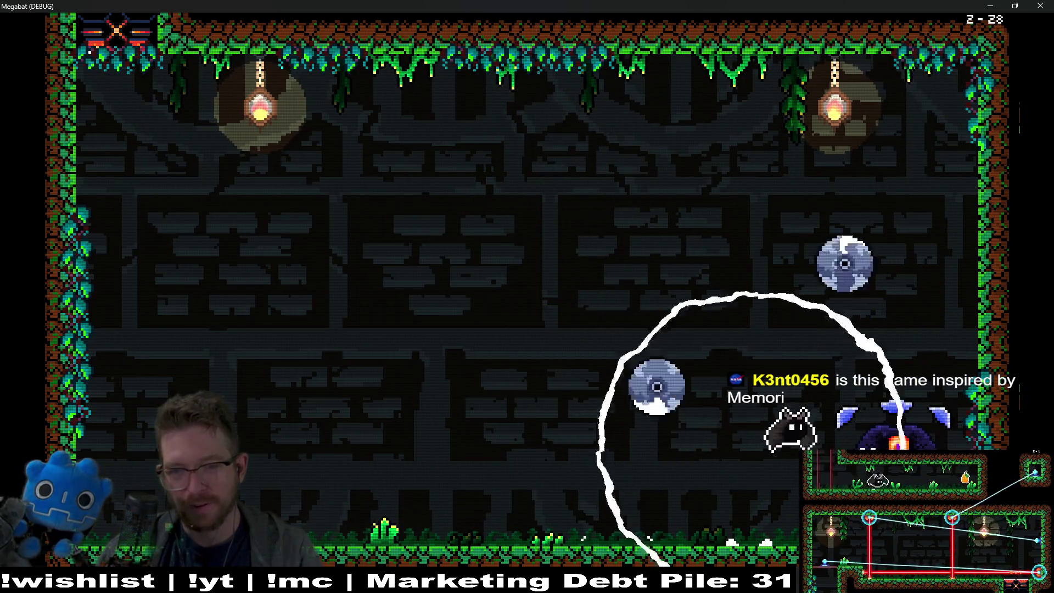
pyautogui.press('Left')
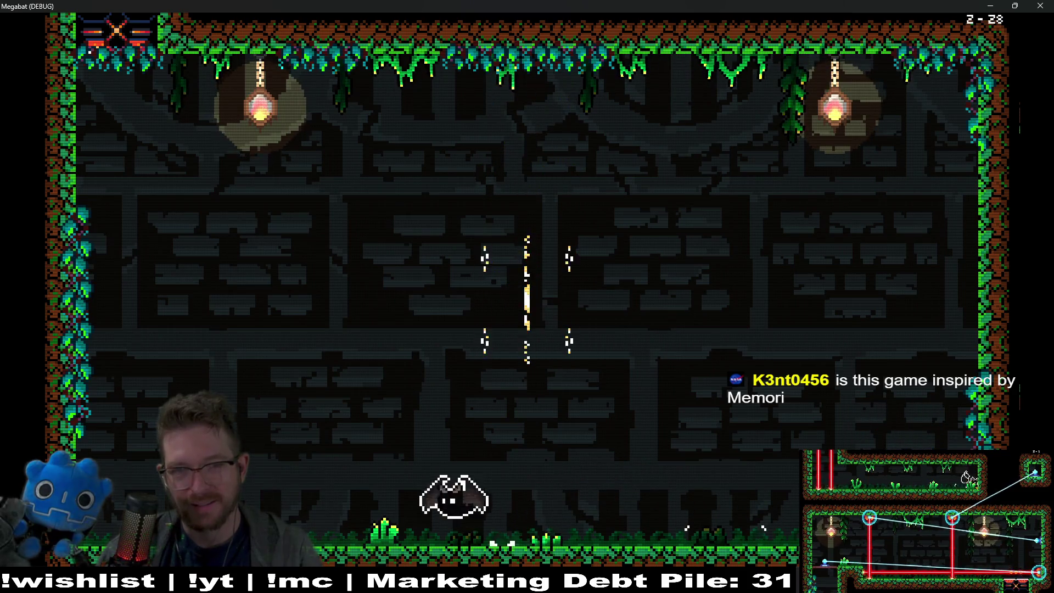
pyautogui.press('Right')
pyautogui.press('Right')
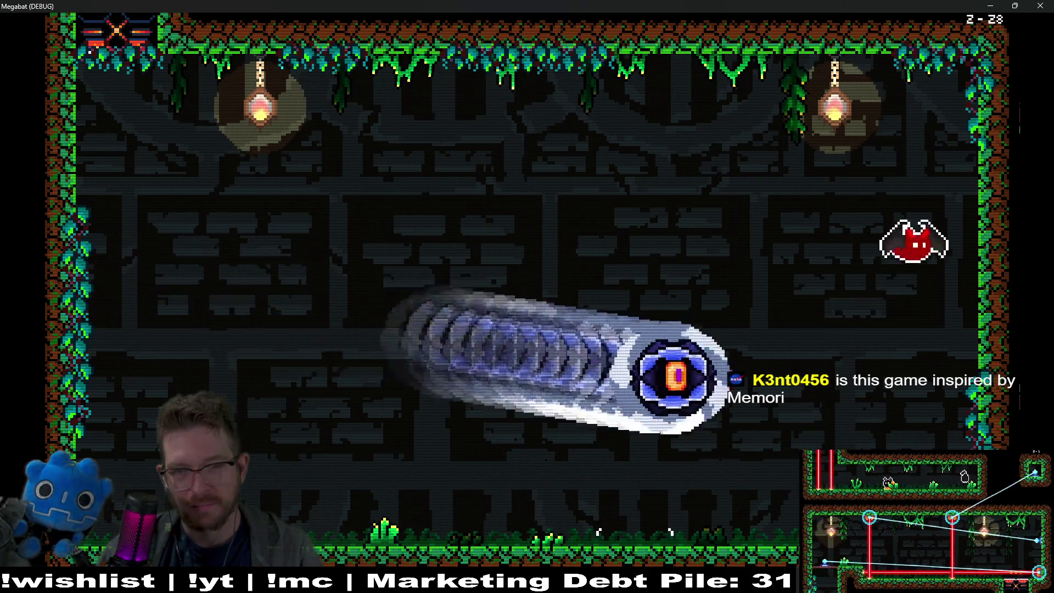
pyautogui.press('Left')
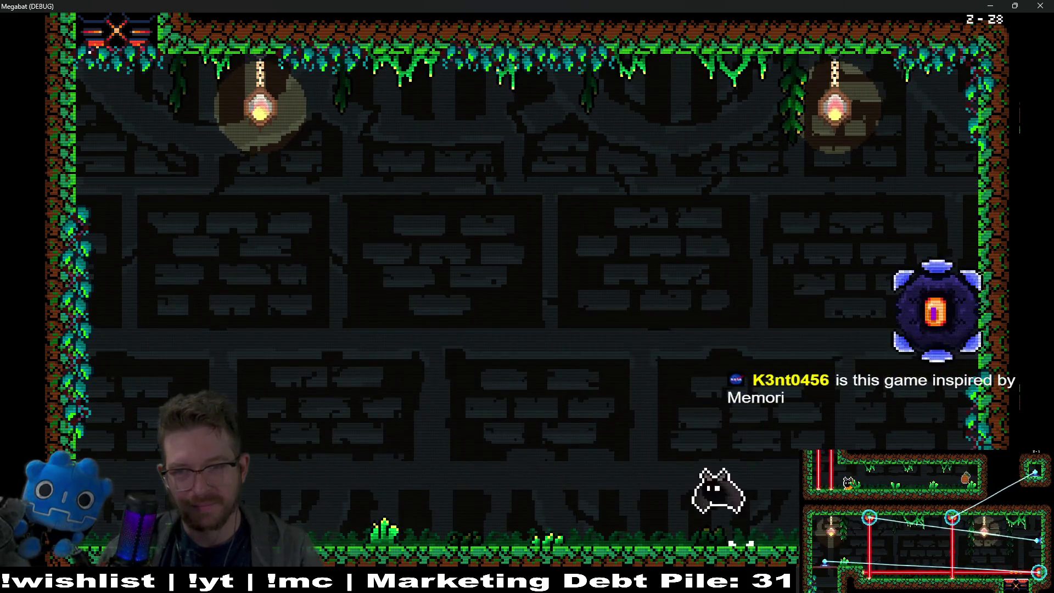
# - Dodge the eye enemy, fly along the ceiling past the spike column, then close the game
pyautogui.press('Left')
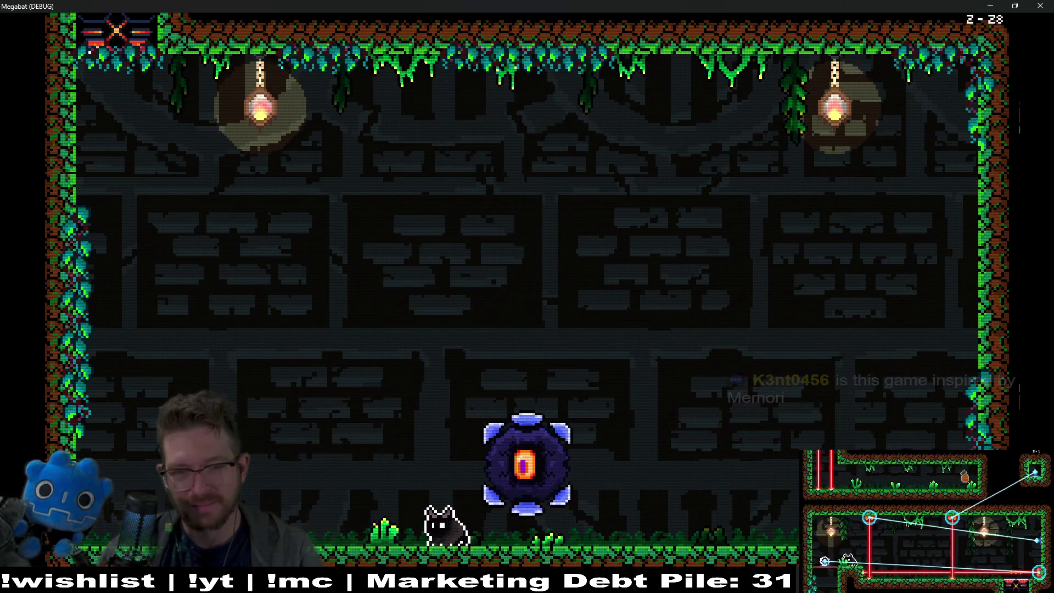
pyautogui.press('Left')
pyautogui.press('Right')
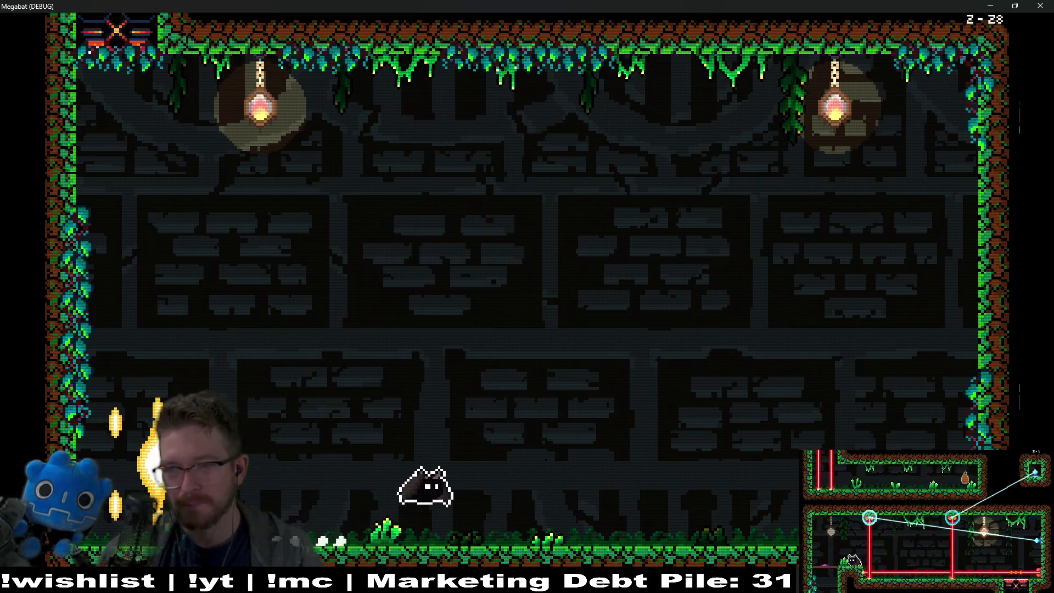
pyautogui.press('Left')
pyautogui.press('Right')
pyautogui.press('Left')
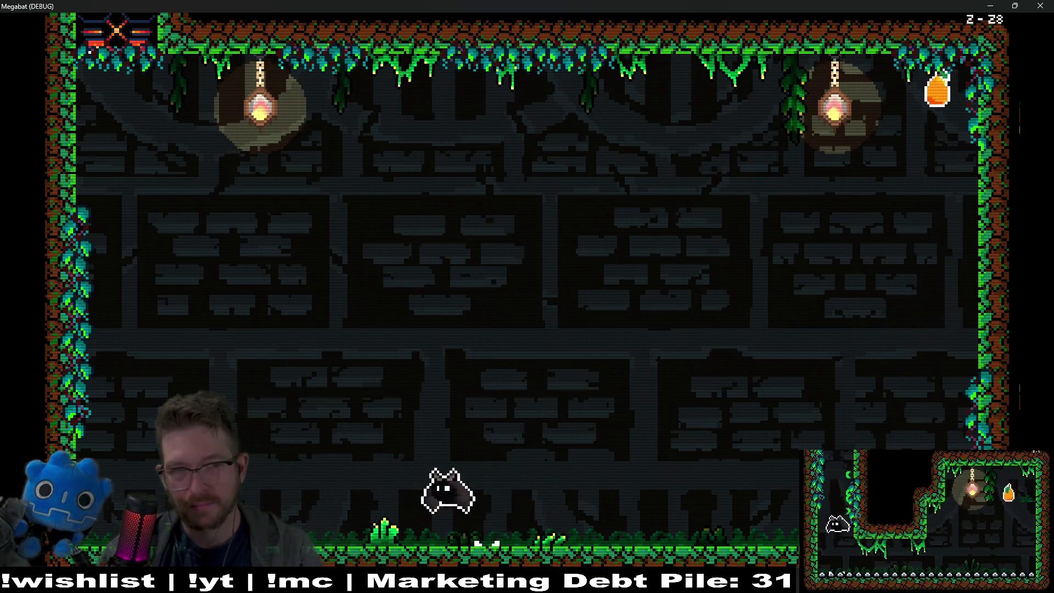
pyautogui.press('Right')
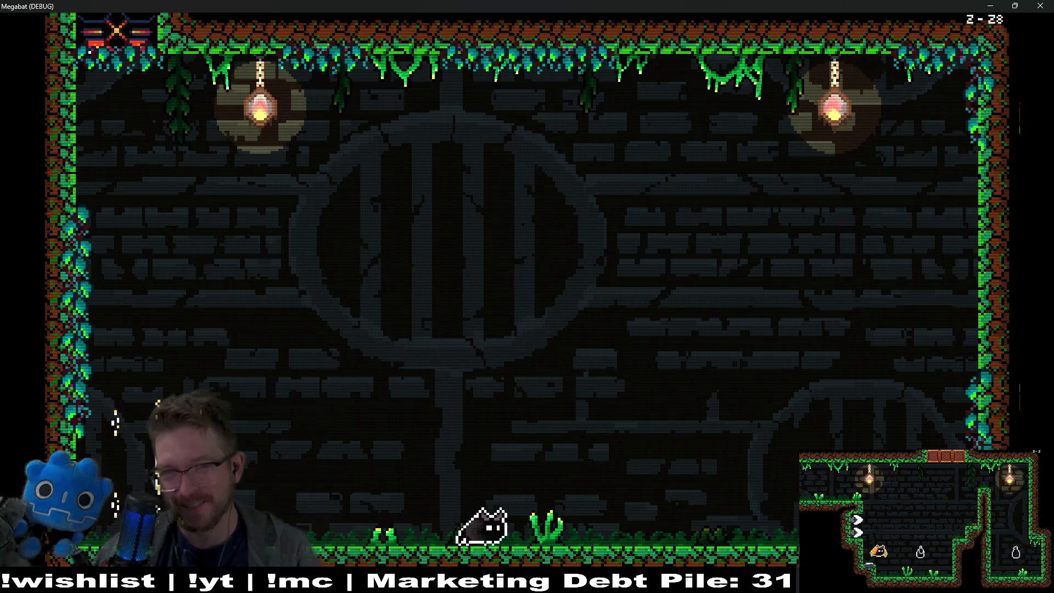
pyautogui.click(1040, 6)
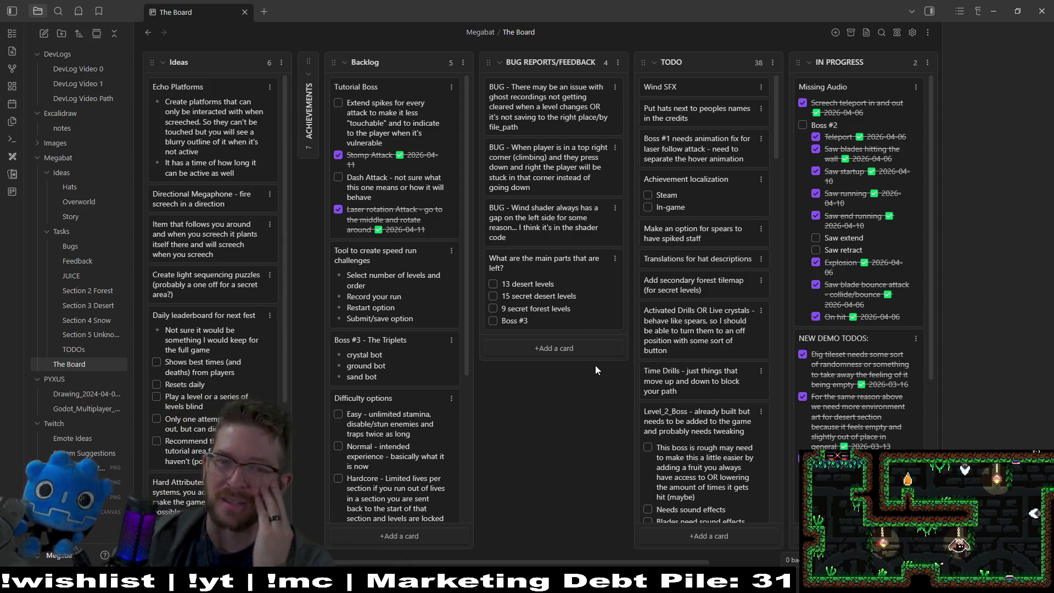
# - Drag the 'What are the main parts that are left?' card to the top of IN PROGRESS
pyautogui.moveTo(565, 272)
pyautogui.mouseDown()
pyautogui.moveTo(698, 135)
pyautogui.moveTo(695, 110)
pyautogui.mouseUp()
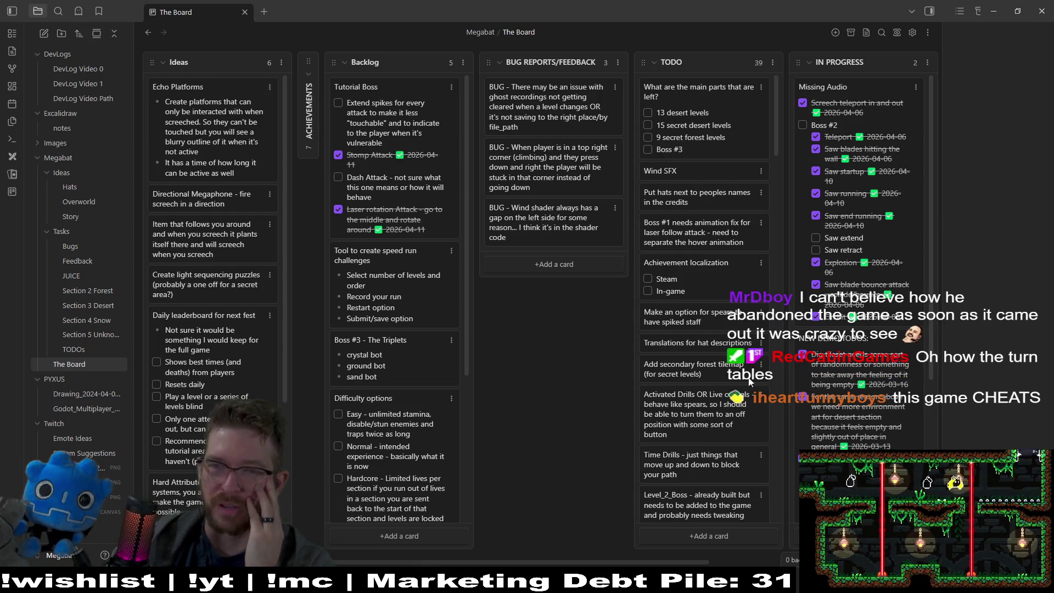
pyautogui.moveTo(582, 561); pyautogui.dragTo(680, 555)
pyautogui.moveTo(525, 130)
pyautogui.mouseDown()
pyautogui.moveTo(653, 113)
pyautogui.moveTo(662, 121)
pyautogui.mouseUp()
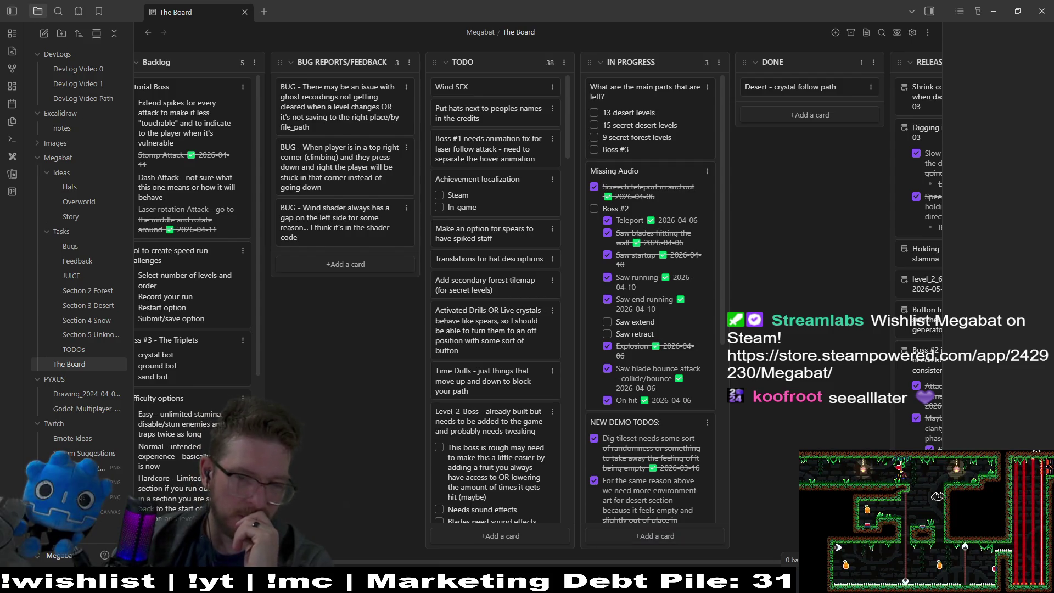
pyautogui.hotkey('alt', 'Tab')
pyautogui.hotkey('alt', 'Tab')
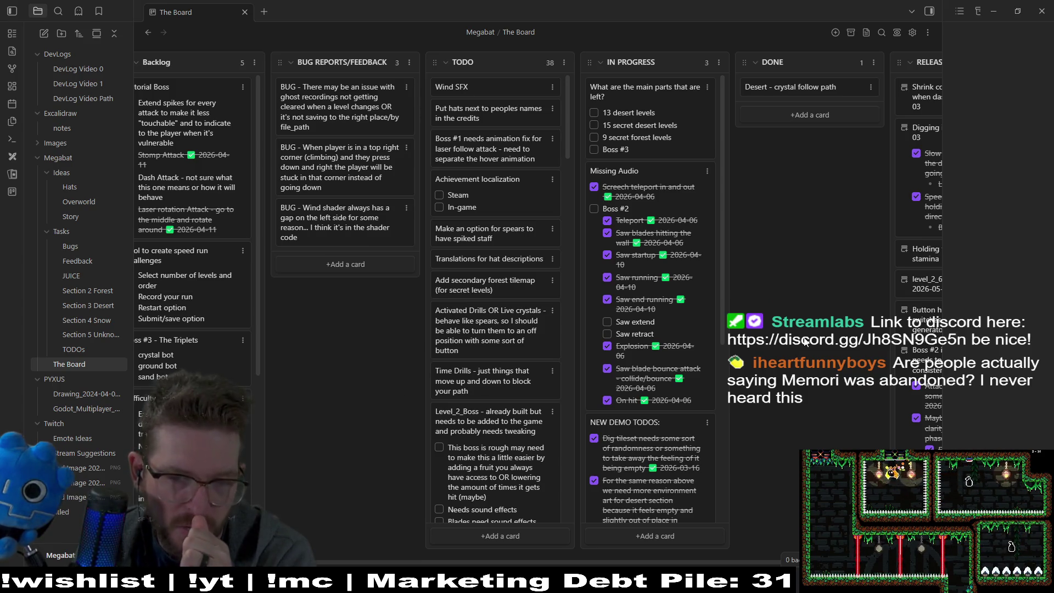
pyautogui.moveTo(650, 581)
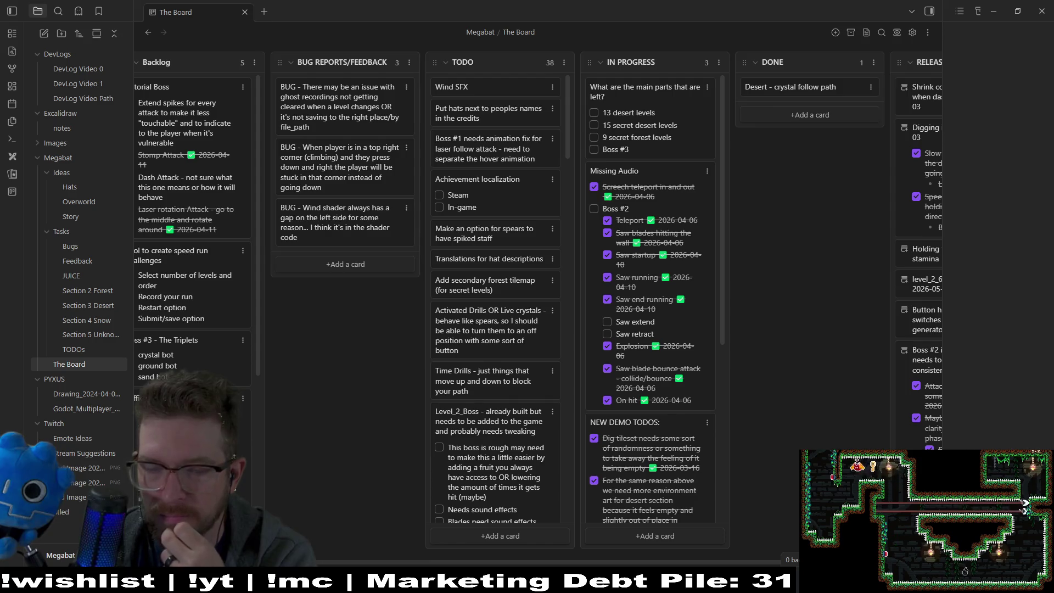
# - Scroll the IN PROGRESS column to the bottom to reveal the NEW DEMO TODOS card
pyautogui.moveTo(723, 334); pyautogui.dragTo(727, 528)
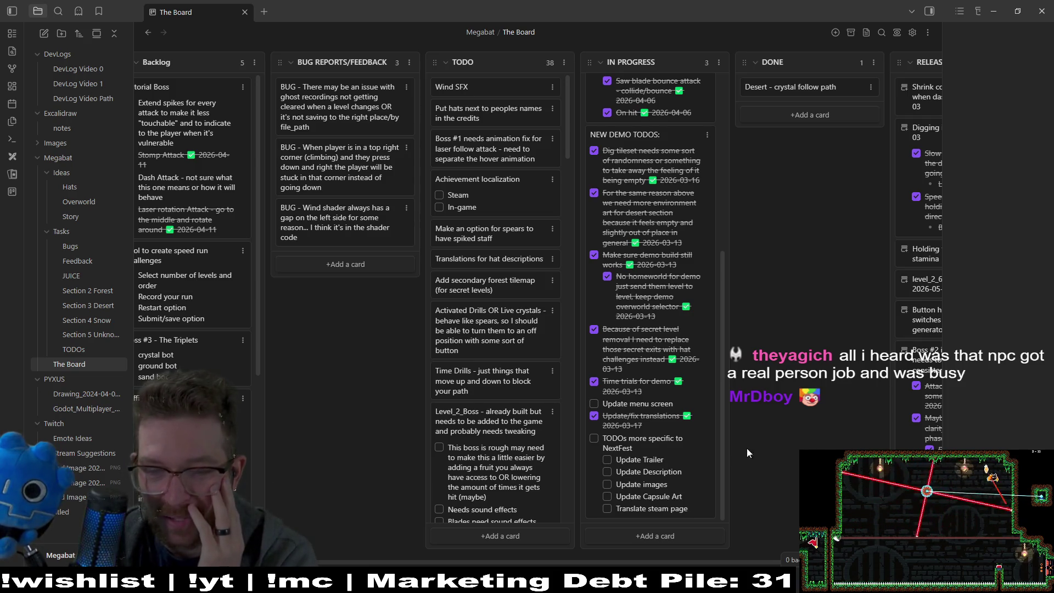
pyautogui.moveTo(720, 463)
pyautogui.mouseDown()
pyautogui.moveTo(726, 402)
pyautogui.moveTo(723, 506)
pyautogui.mouseUp()
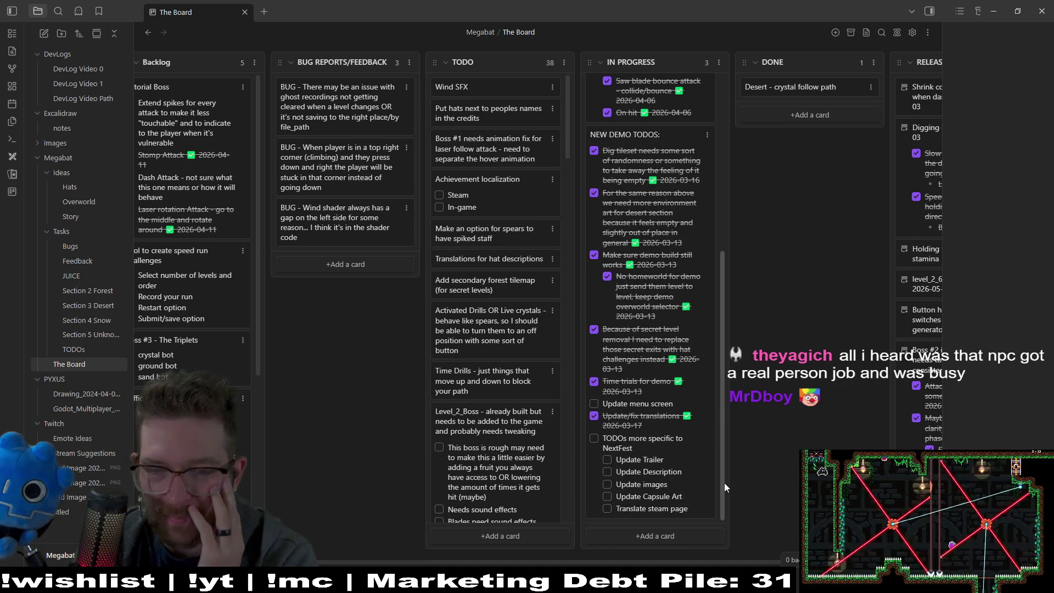
pyautogui.moveTo(723, 482)
pyautogui.mouseDown()
pyautogui.moveTo(713, 287)
pyautogui.moveTo(726, 532)
pyautogui.mouseUp()
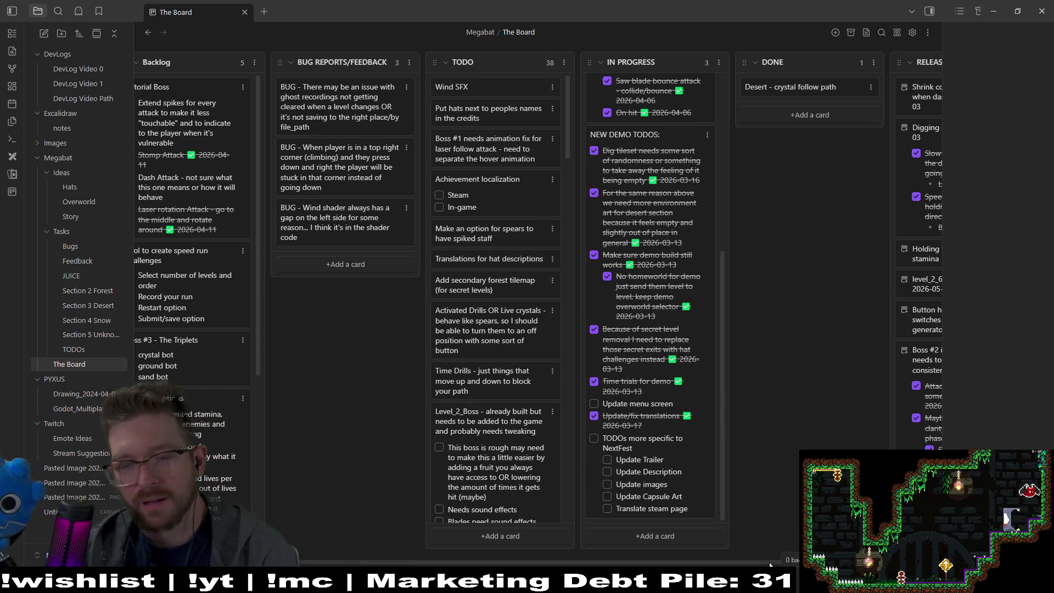
# - Switch to Godot, then to the Steam library, and open the Blasphemous game page
pyautogui.click(770, 571)
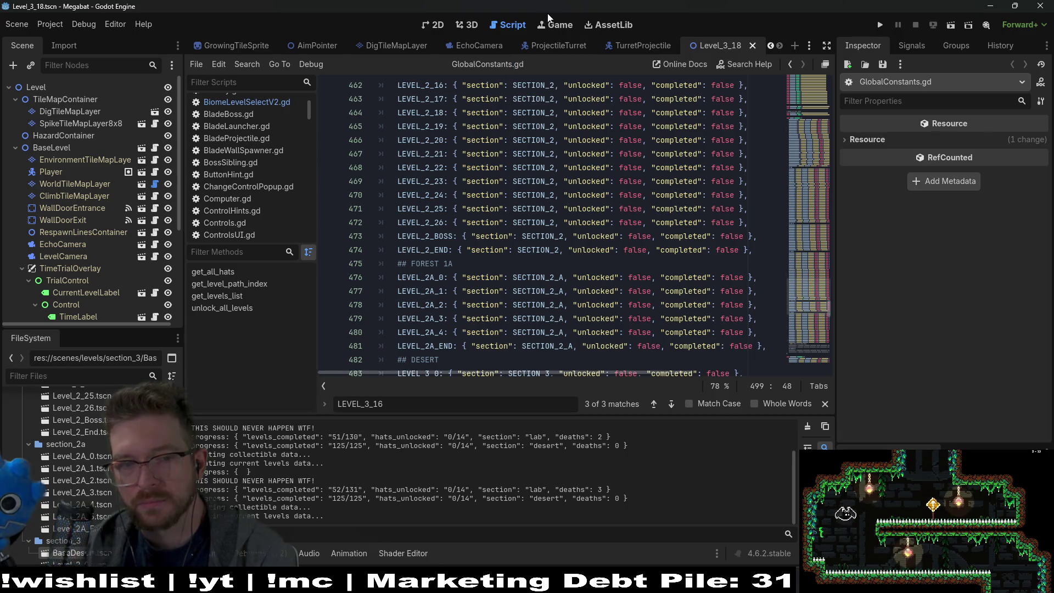
pyautogui.moveTo(601, 581)
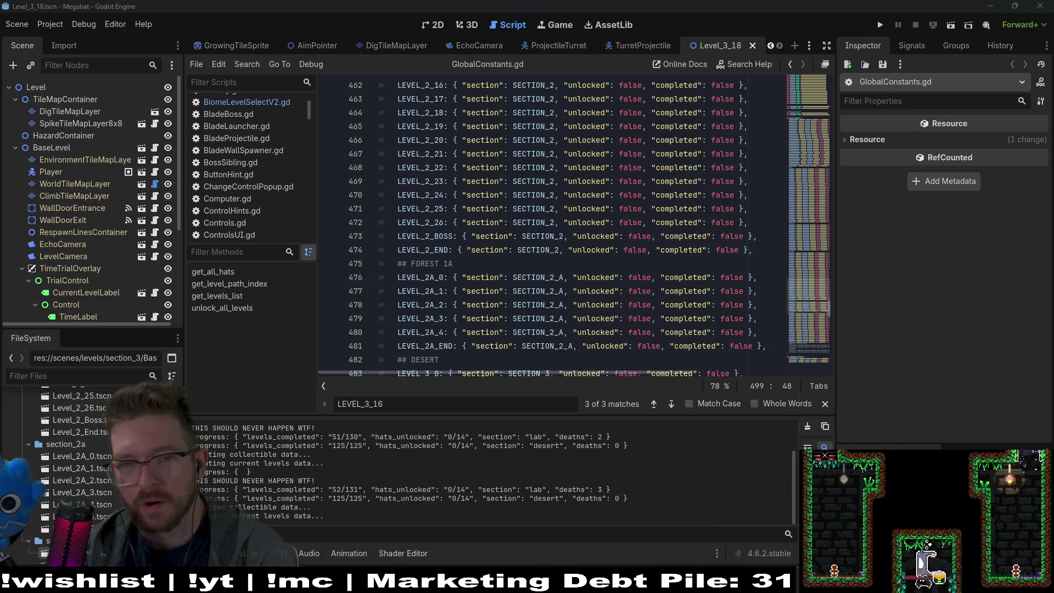
pyautogui.click(631, 582)
pyautogui.click(71, 208)
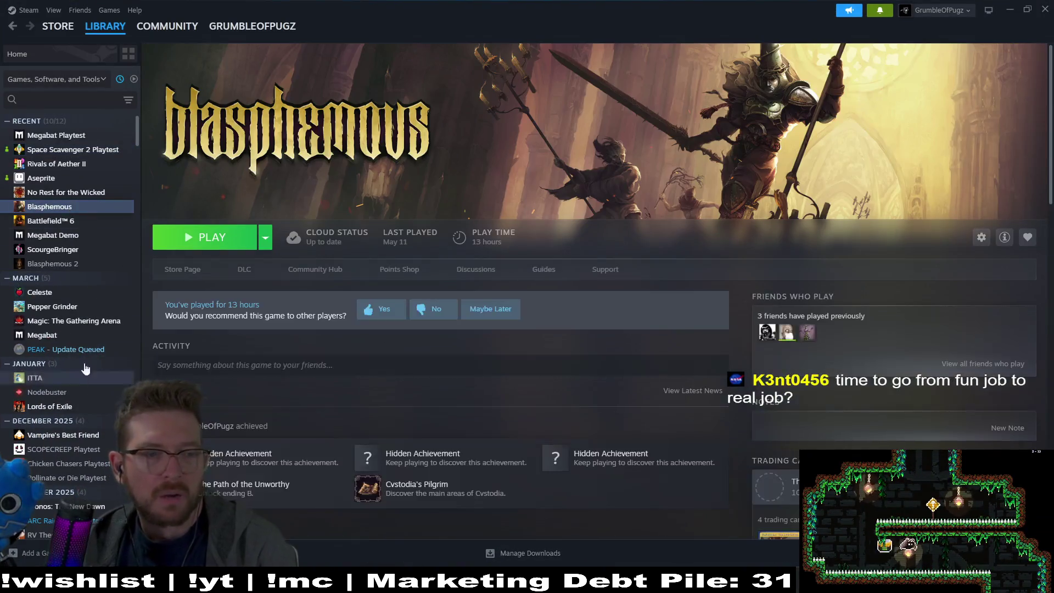
# - Search the Steam library for 'bl' to list the Blasphemous titles
pyautogui.scroll(-10, 71, 366)
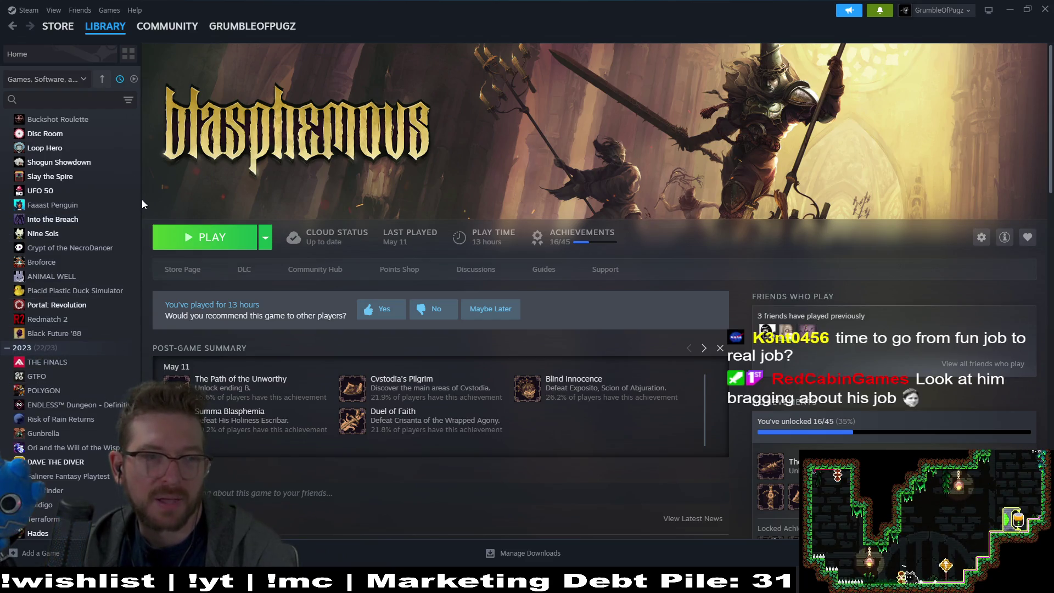
pyautogui.moveTo(138, 200); pyautogui.dragTo(139, 222)
pyautogui.click(101, 78)
pyautogui.click(85, 99)
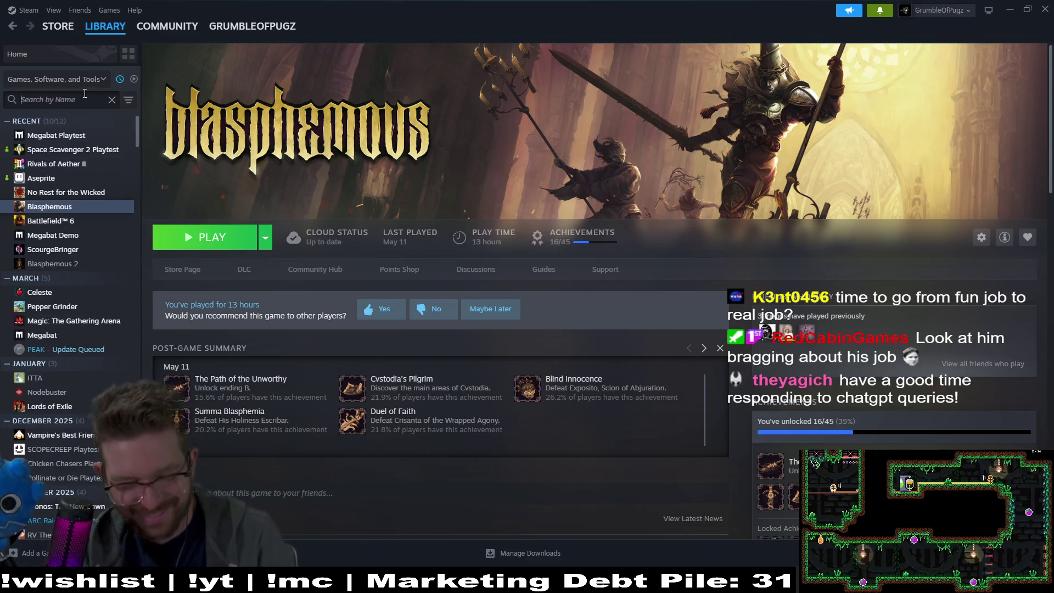
pyautogui.write('bl')
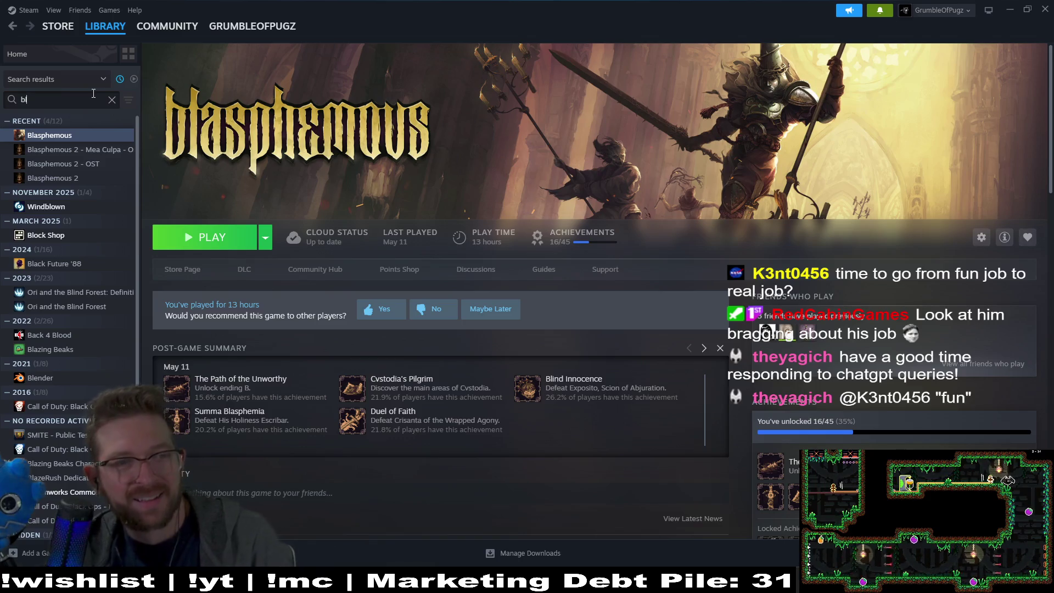
# - Look through the soundtrack entries, then open Blasphemous 2 and start its install
pyautogui.click(82, 166)
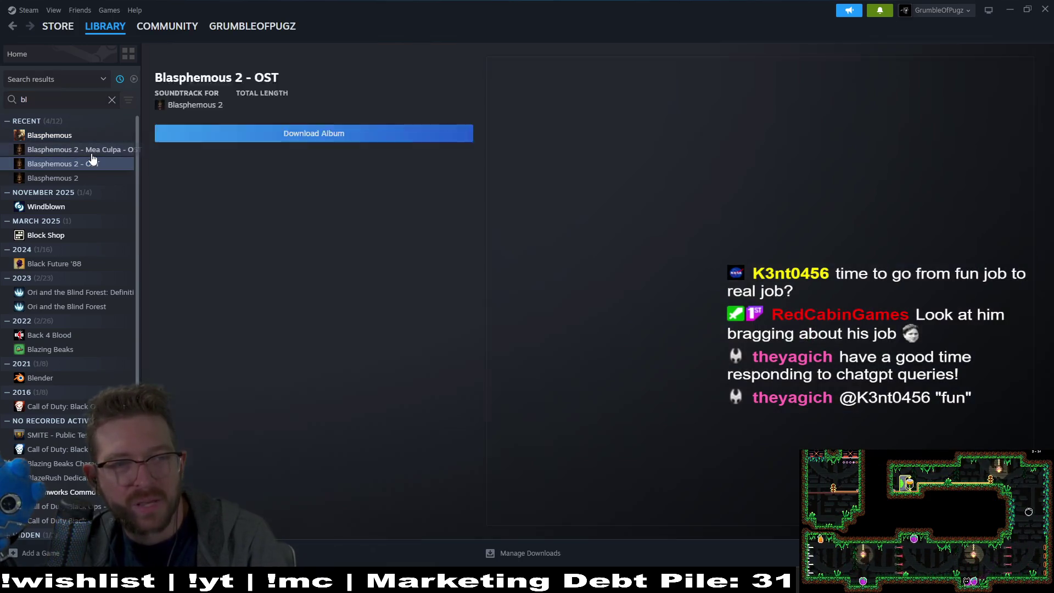
pyautogui.click(92, 153)
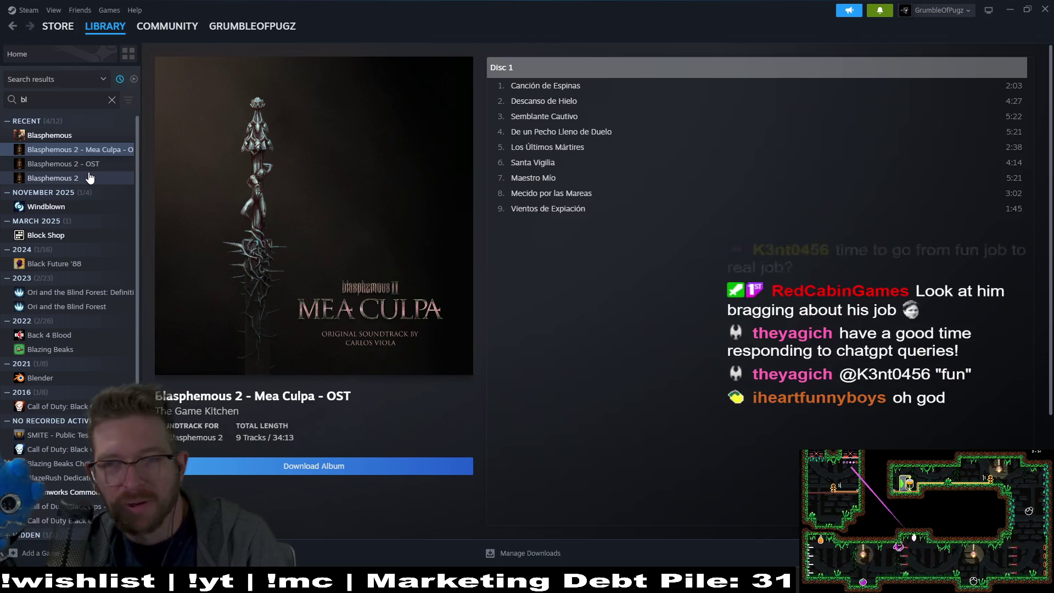
pyautogui.click(91, 164)
pyautogui.click(92, 150)
pyautogui.click(92, 165)
pyautogui.click(92, 178)
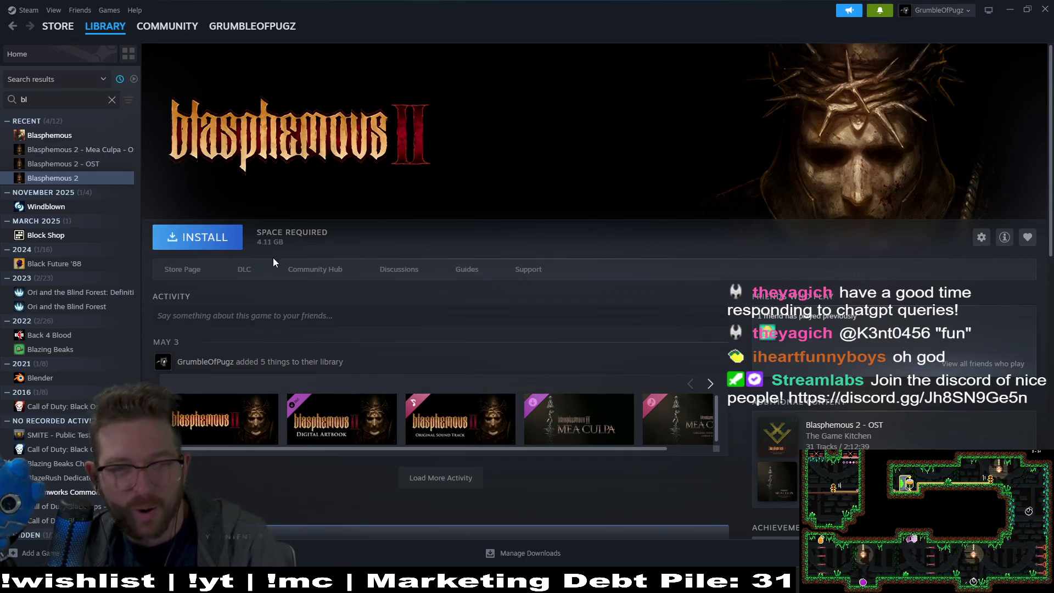
pyautogui.click(220, 238)
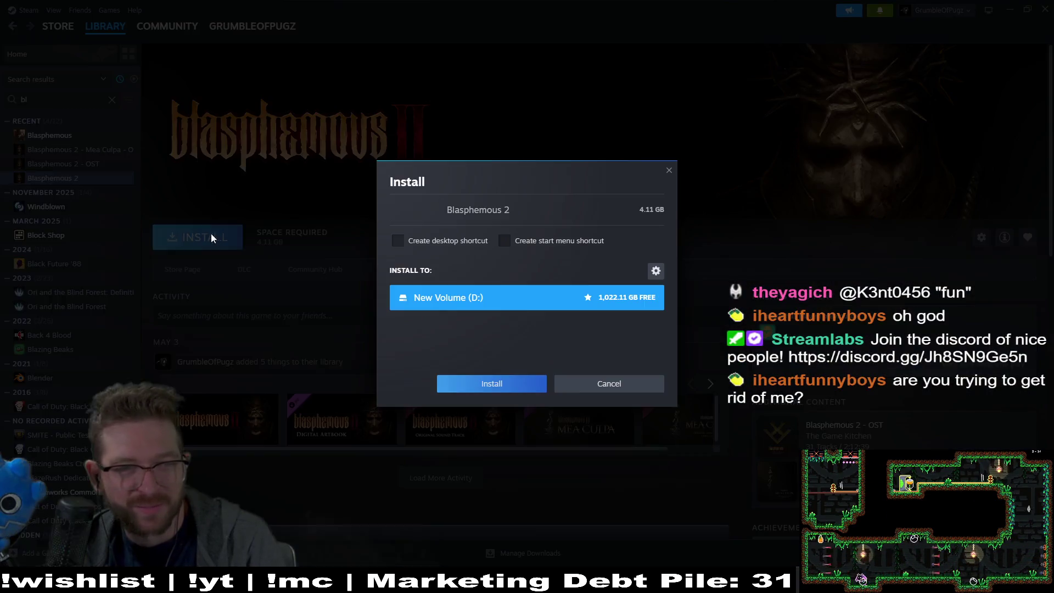
# - Confirm installing Blasphemous 2 (4.11 GB) to New Volume (D:)
pyautogui.click(476, 381)
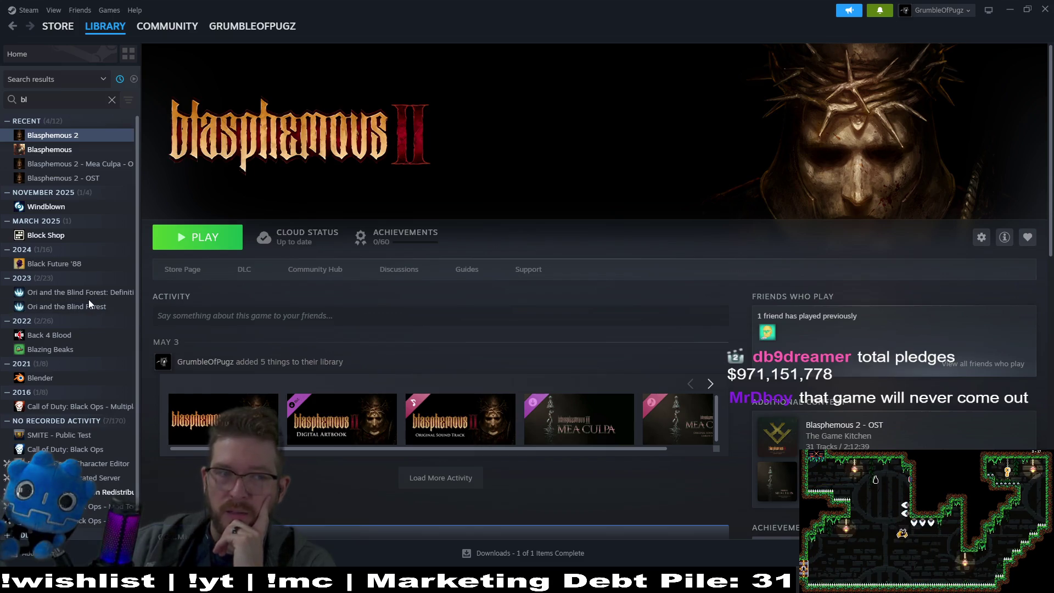
# - Clear the 'bl' search and filter the library to games 'Installed locally'
pyautogui.scroll(-1, 85, 278)
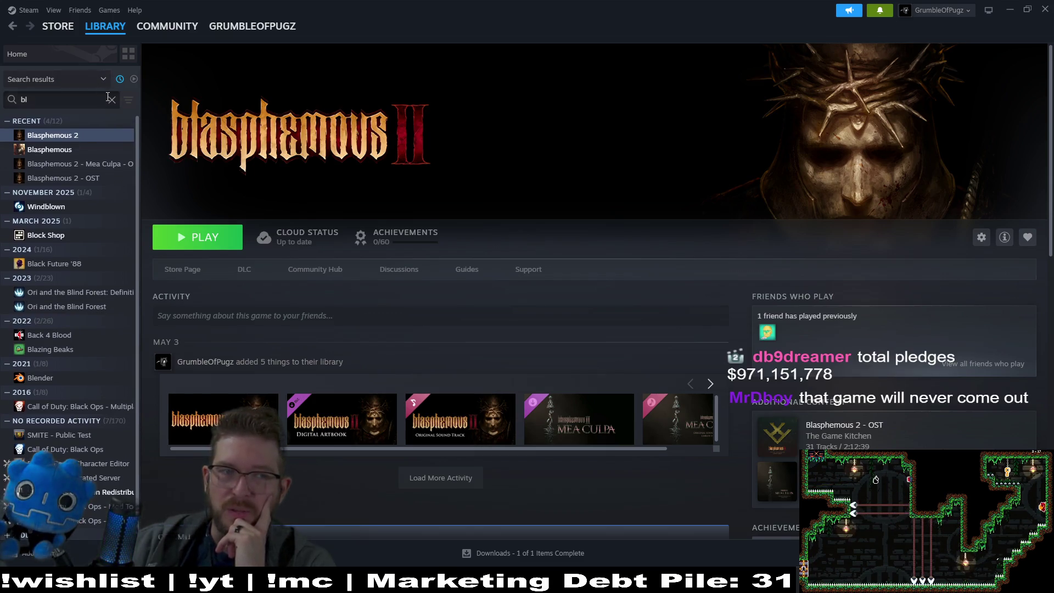
pyautogui.press('BackSpace')
pyautogui.press('BackSpace')
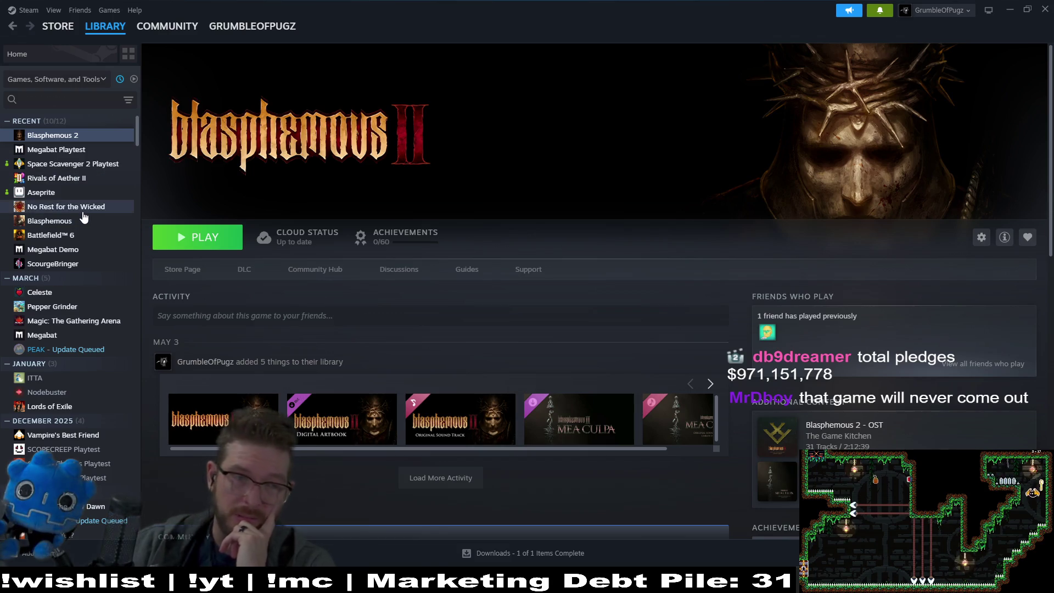
pyautogui.click(127, 101)
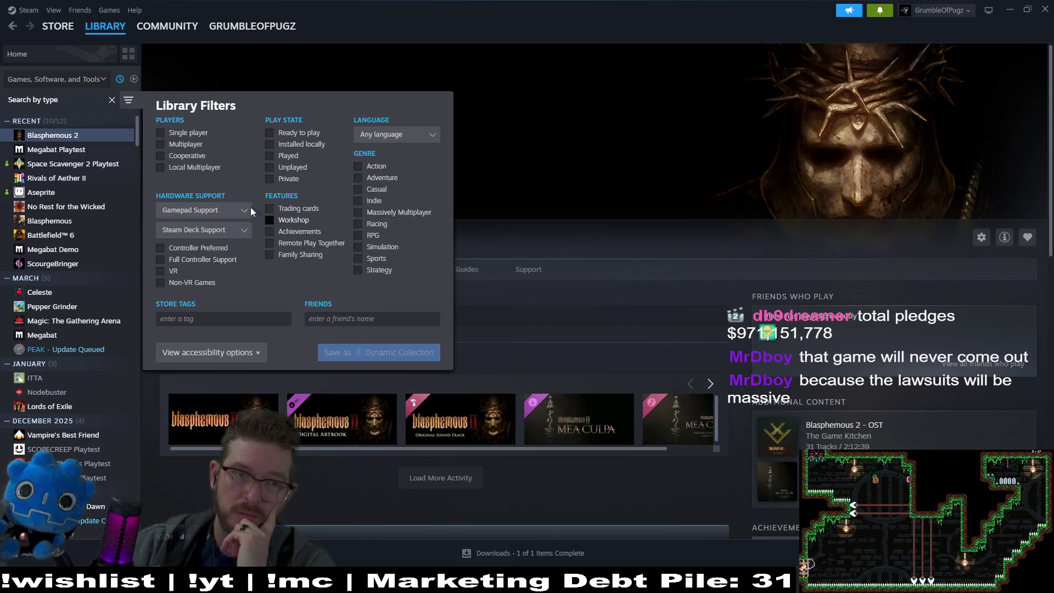
pyautogui.click(302, 144)
pyautogui.click(622, 200)
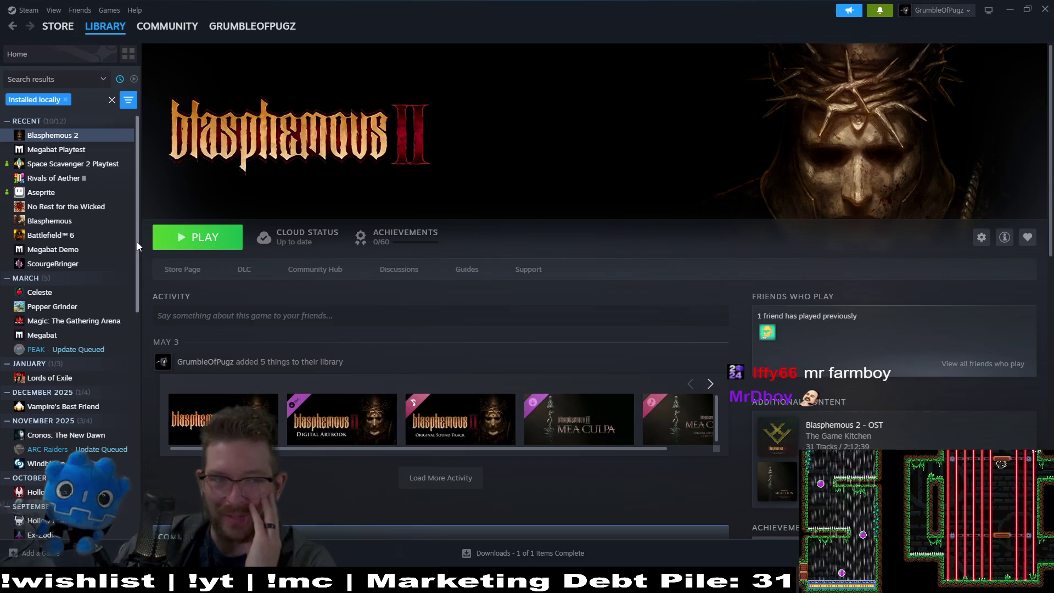
pyautogui.moveTo(137, 242); pyautogui.dragTo(137, 292)
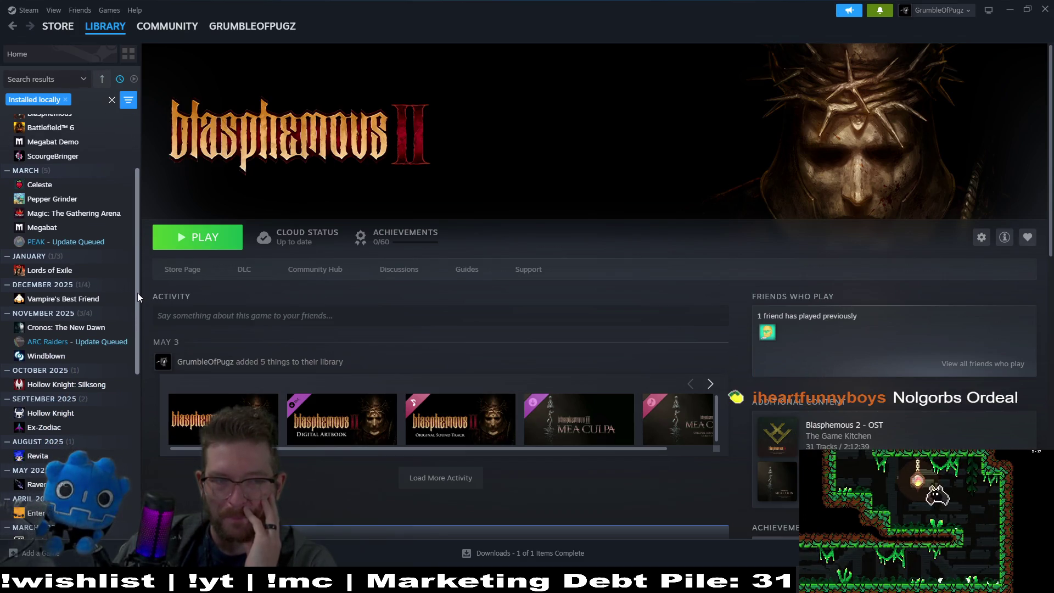
pyautogui.moveTo(136, 345)
pyautogui.mouseDown()
pyautogui.moveTo(154, 512)
pyautogui.moveTo(156, 482)
pyautogui.moveTo(138, 458)
pyautogui.moveTo(155, 412)
pyautogui.mouseUp()
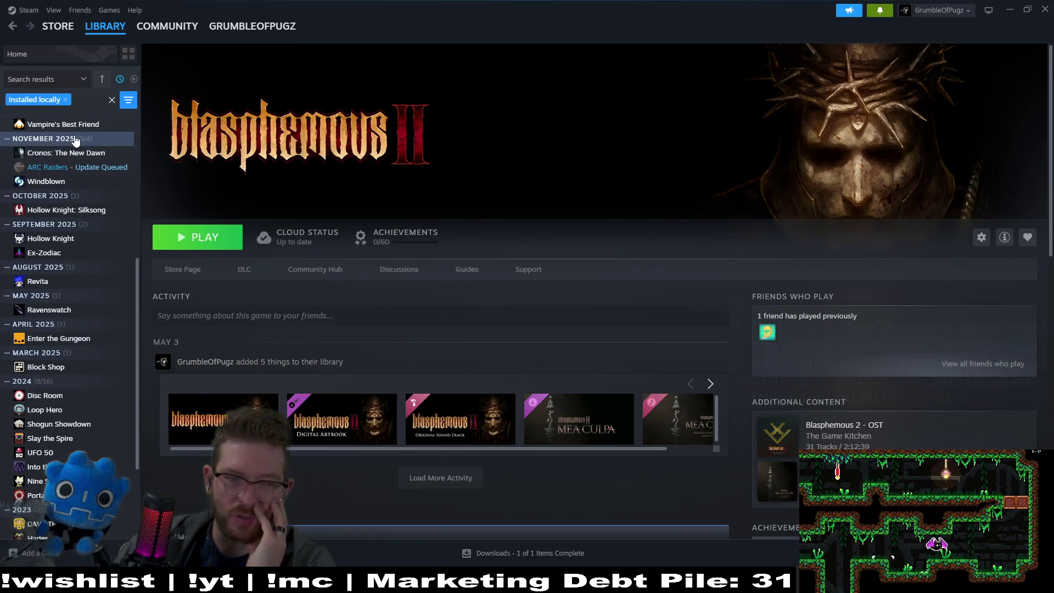
pyautogui.moveTo(136, 348); pyautogui.dragTo(136, 182)
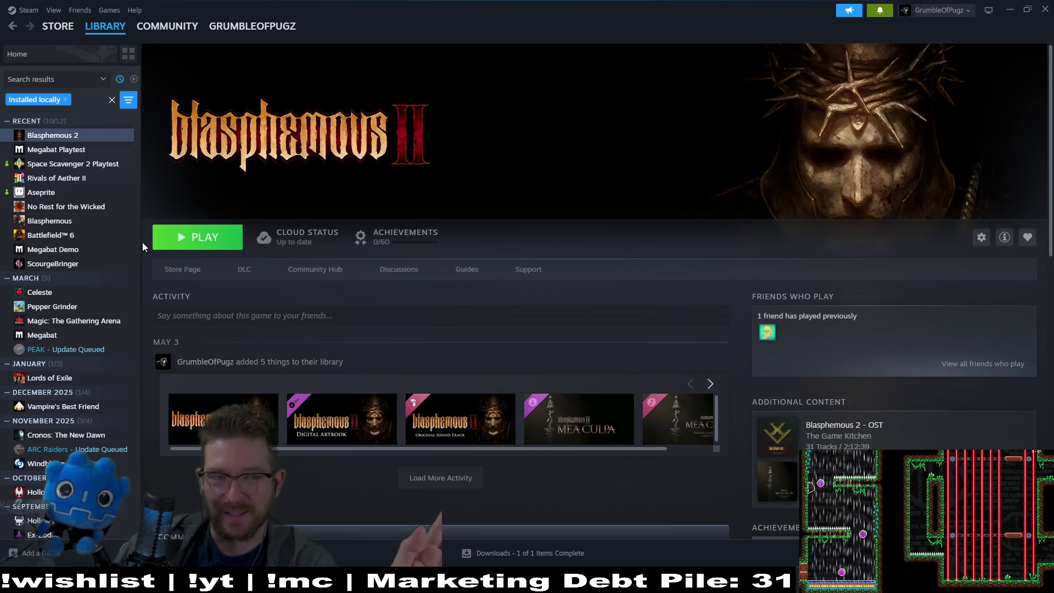
pyautogui.moveTo(138, 257); pyautogui.dragTo(153, 433)
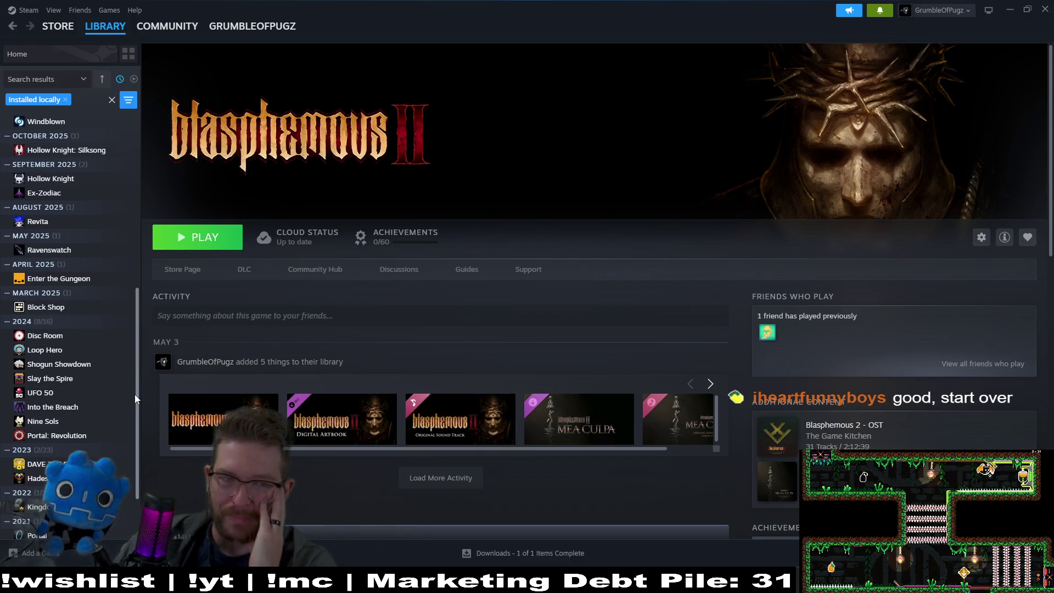
pyautogui.moveTo(135, 394); pyautogui.dragTo(112, 132)
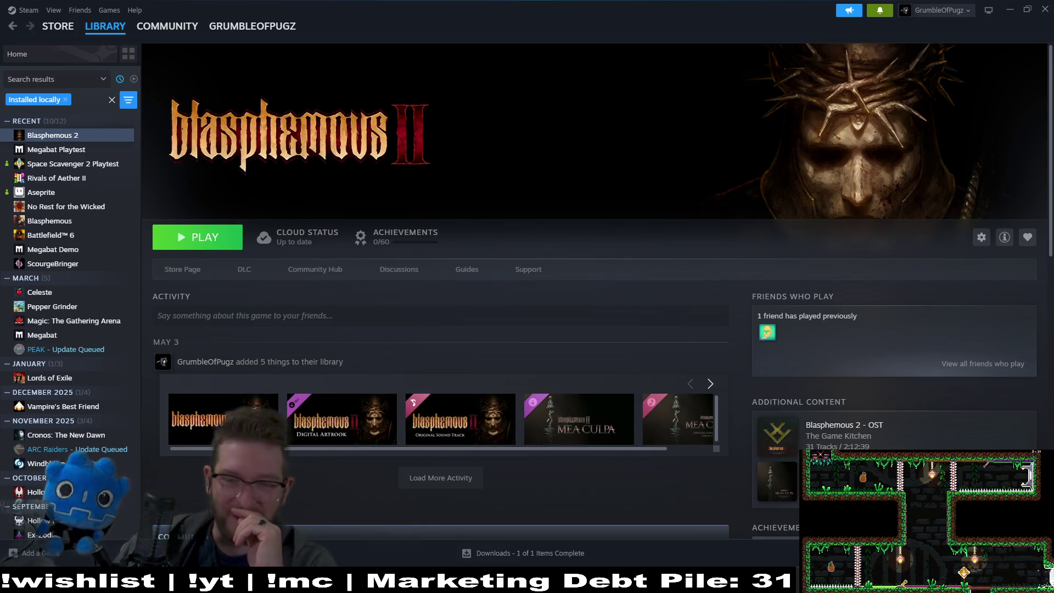
pyautogui.hotkey('alt', 'Tab')
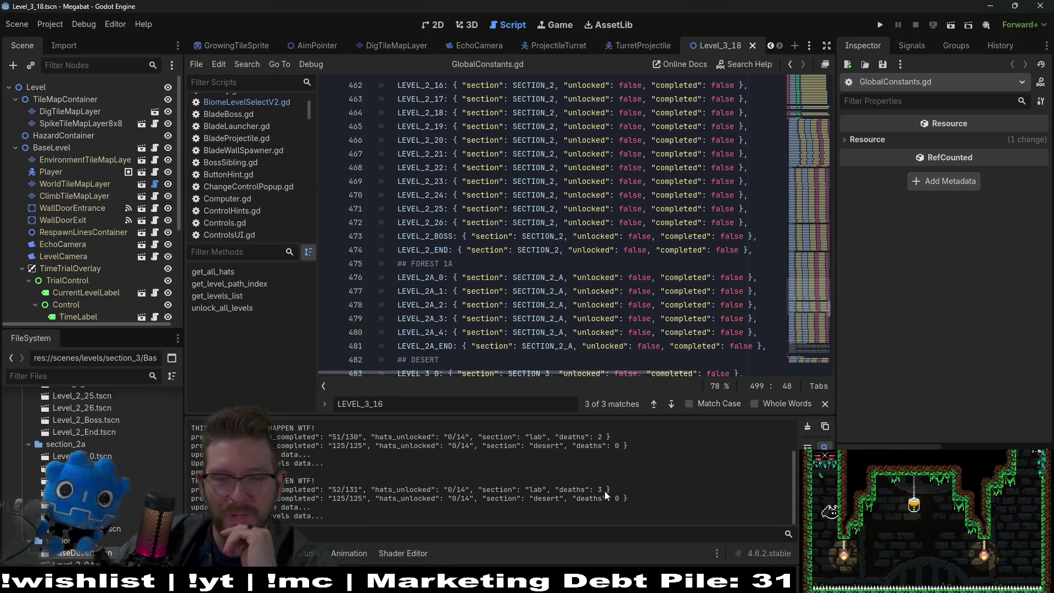
# - Alt-tab briefly to Steam, then back to Godot's GlobalConstants.gd script
pyautogui.hotkey('alt', 'Tab')
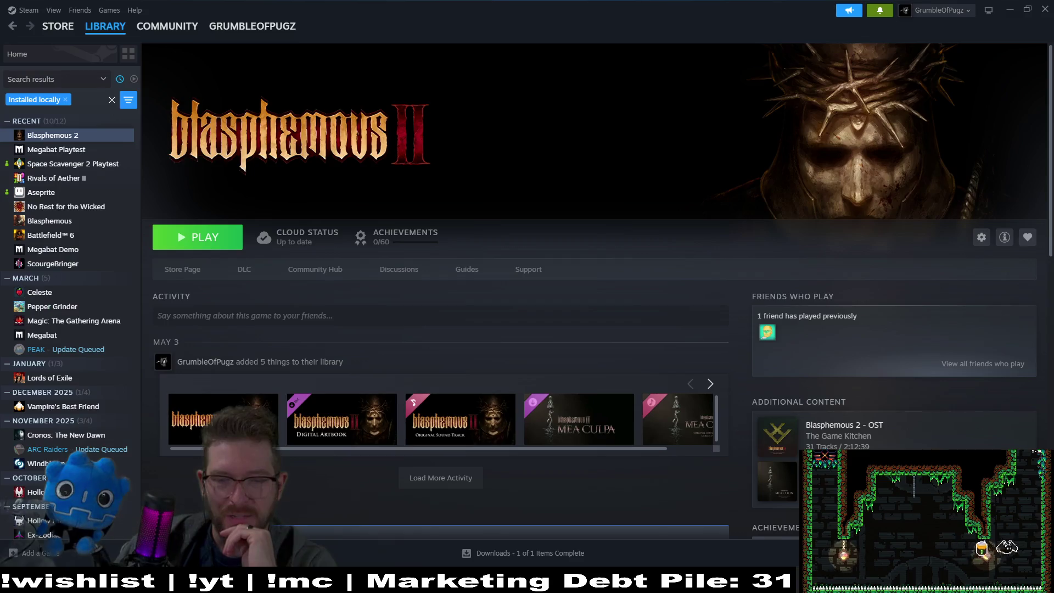
pyautogui.hotkey('alt', 'Tab')
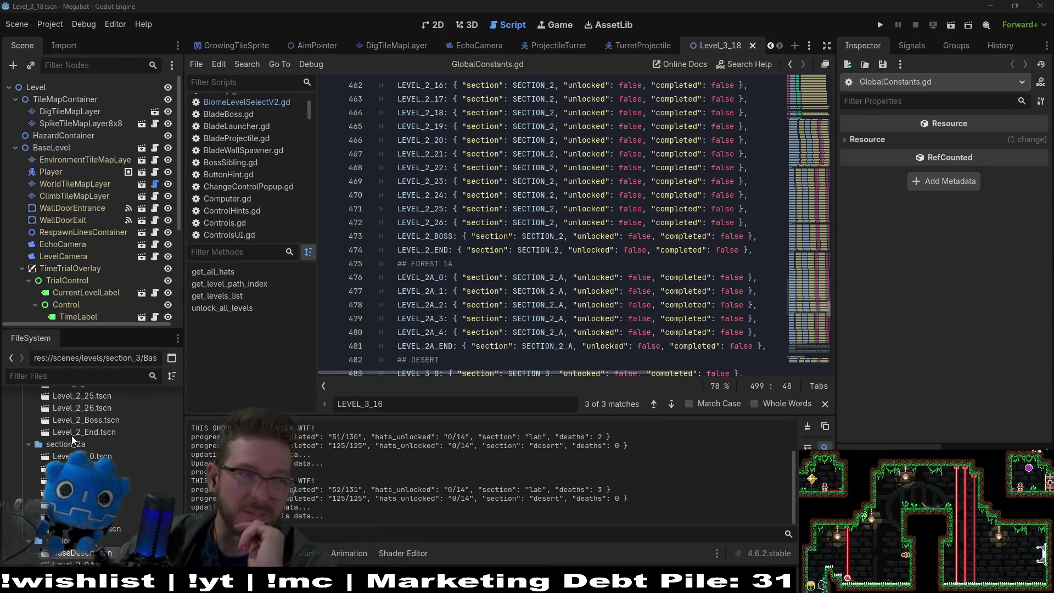